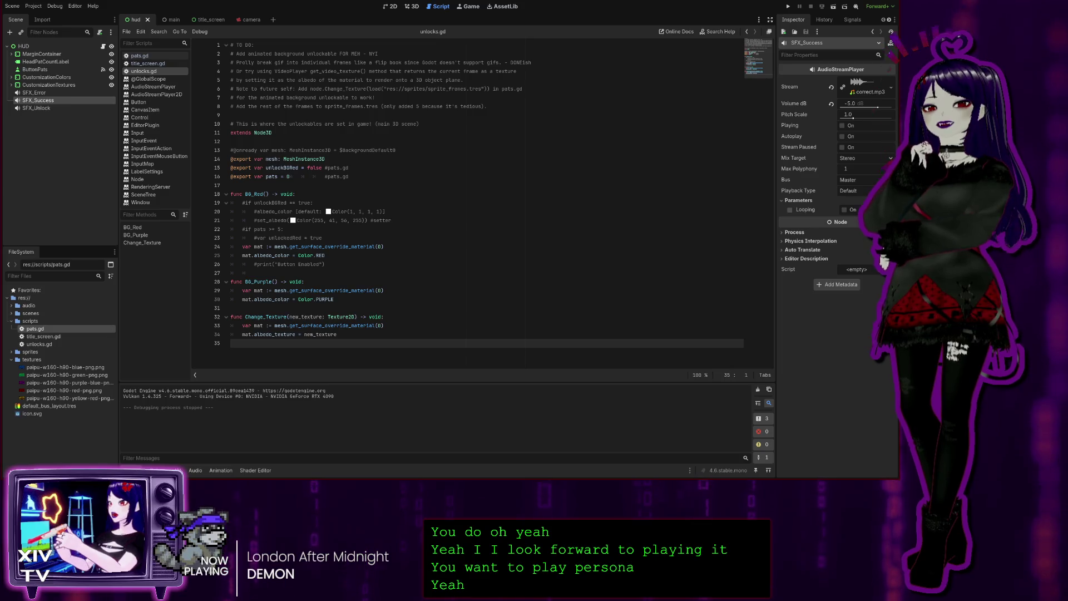
- Step through the TODO notes on lines 5–8 of unlocks.gd, then select the HUD node
click(423, 45)
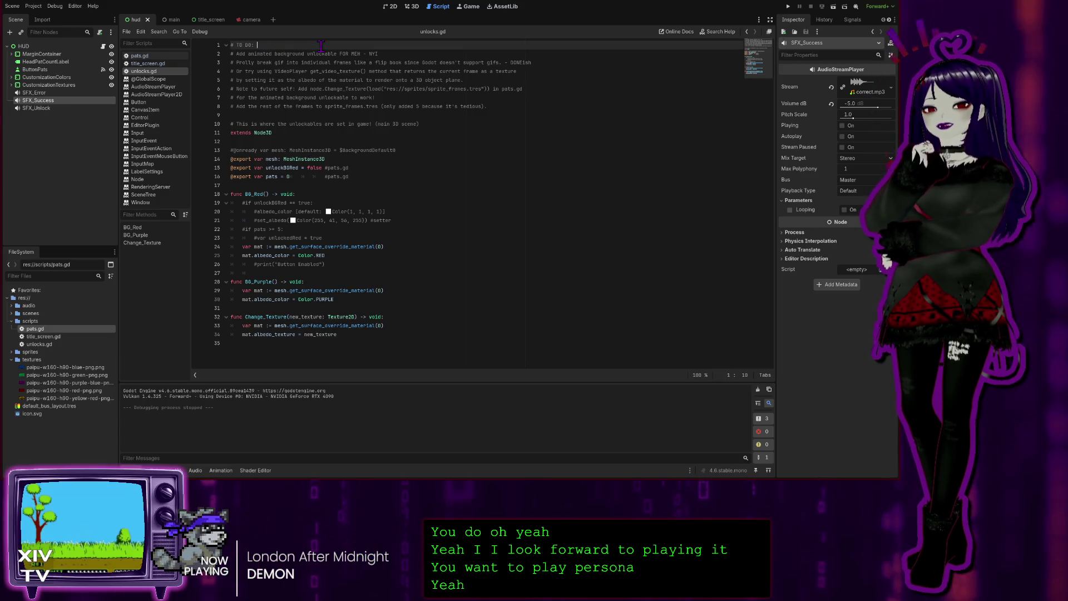
click(501, 97)
click(504, 79)
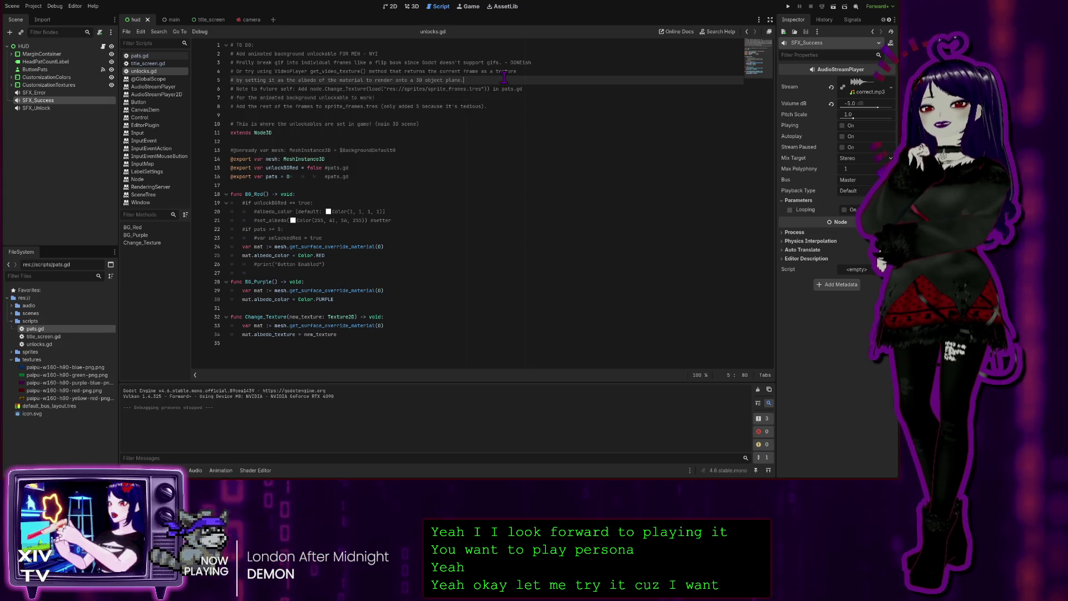
click(282, 98)
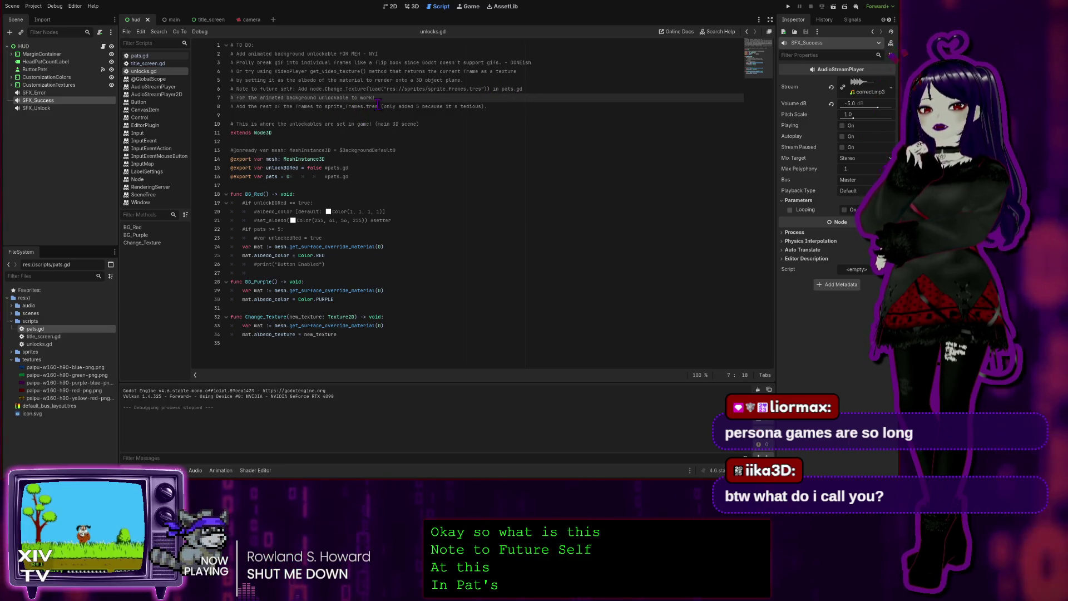
click(495, 105)
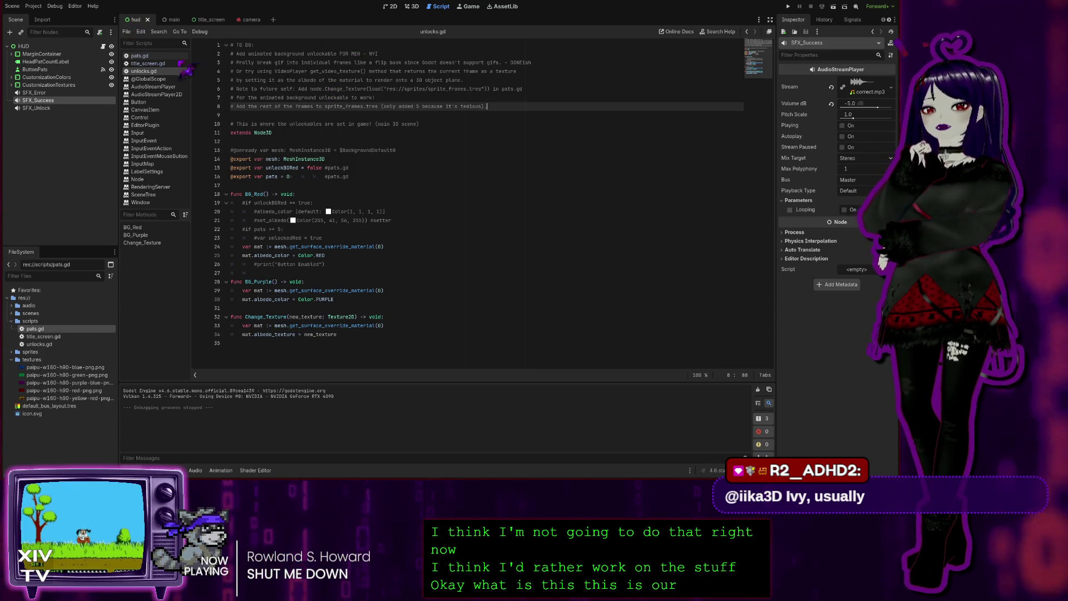
click(24, 47)
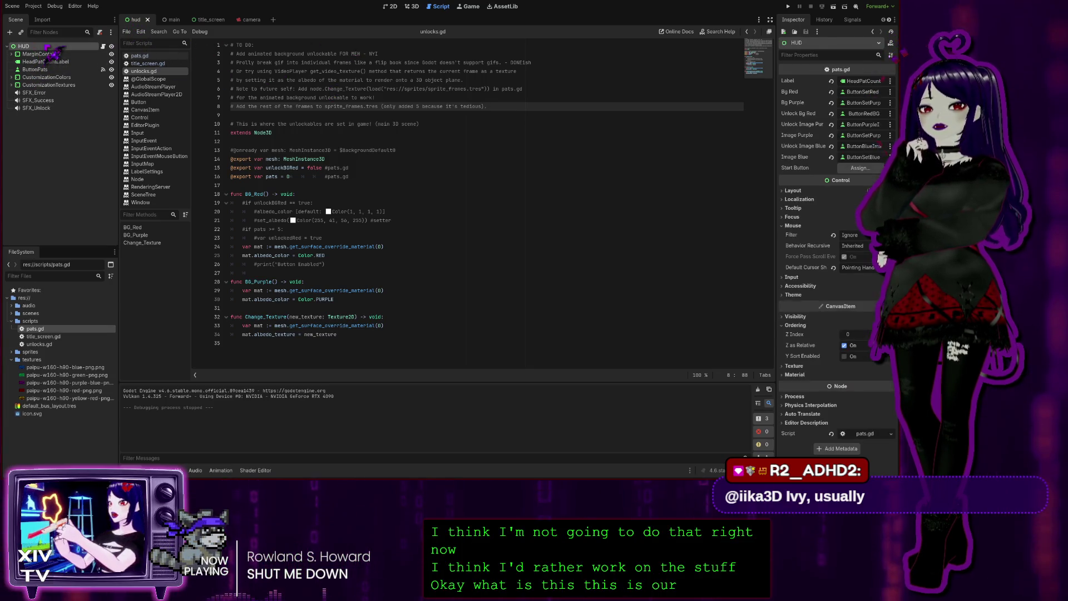
- Select the HUD node and expand MarginContainer to reveal its nested panels and buttons
click(12, 54)
click(11, 54)
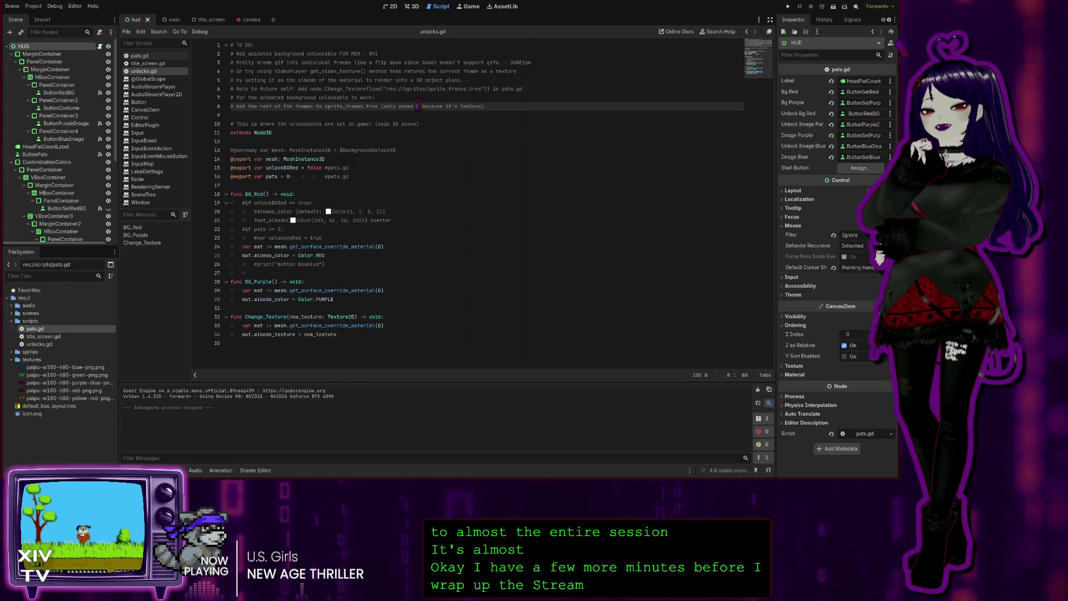
- Review the TODO comments on lines 7–10 of unlocks.gd, then switch to the HUD scene's 2D layout
click(318, 349)
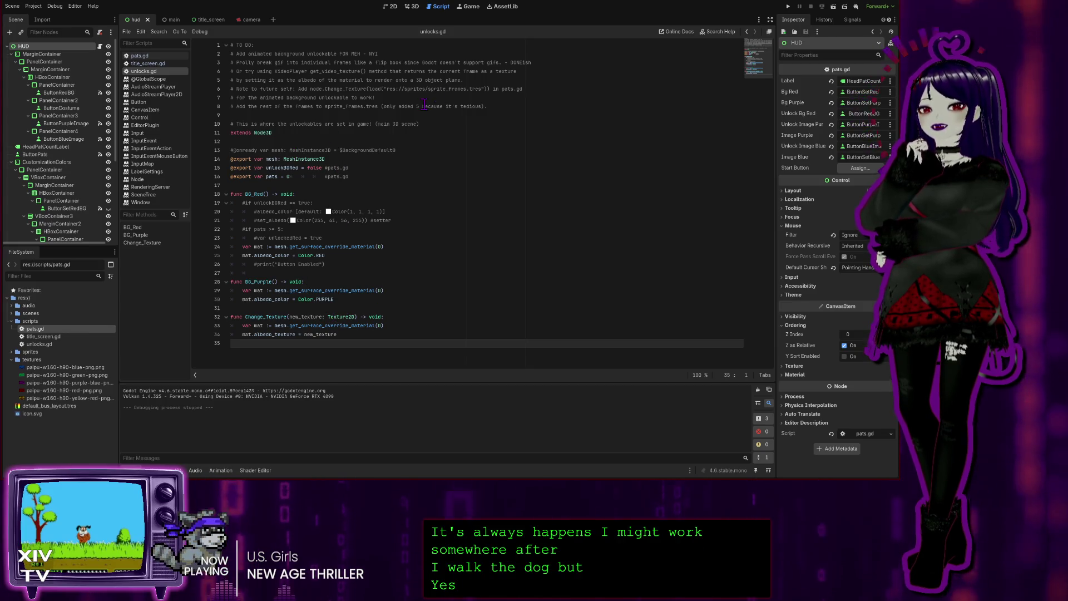
click(492, 96)
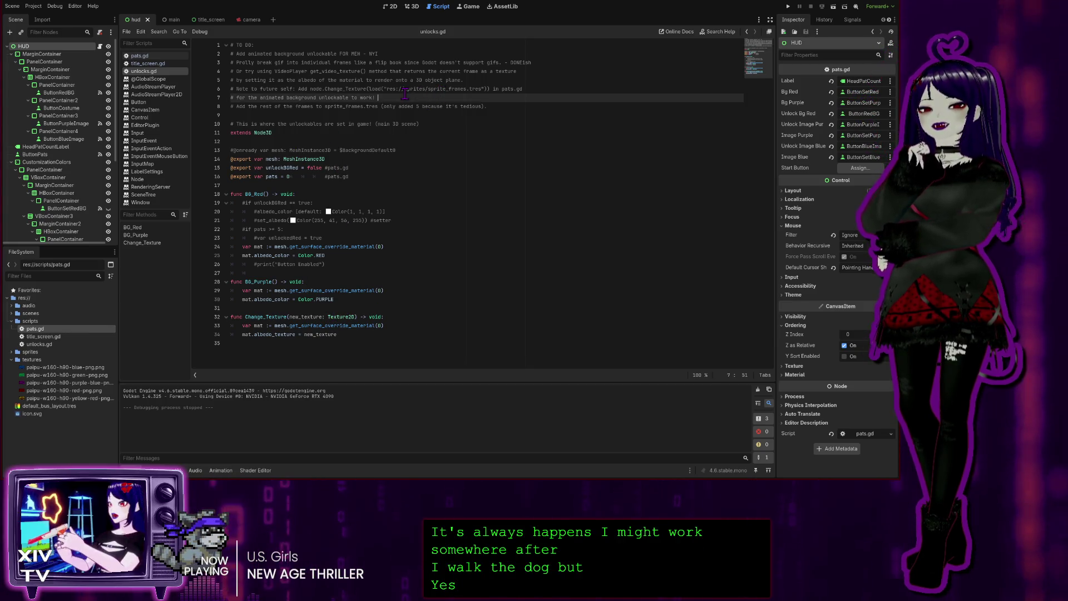
click(502, 107)
click(455, 126)
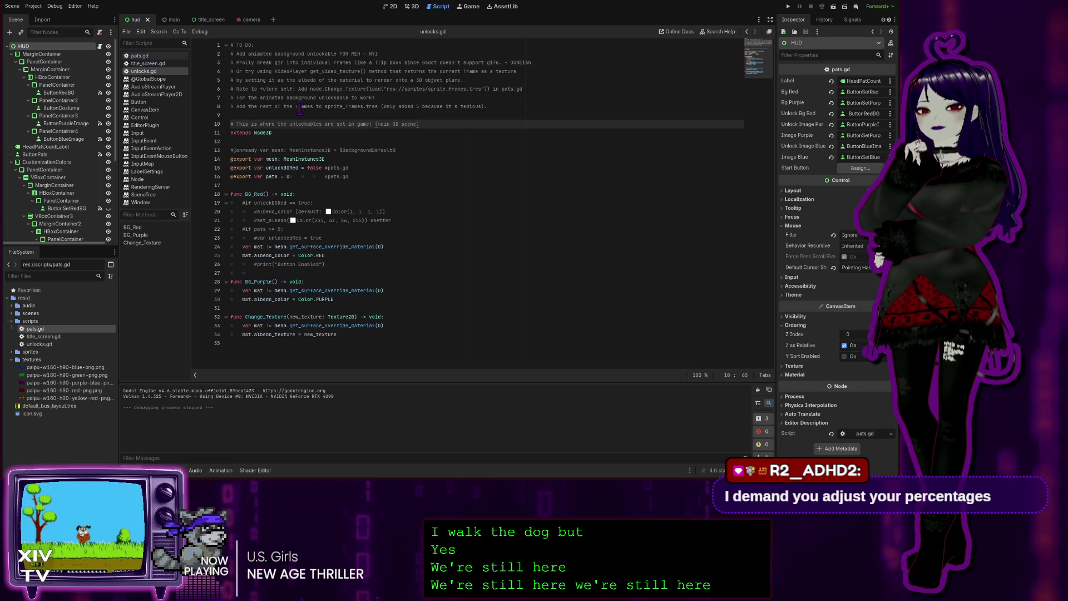
click(412, 6)
click(391, 6)
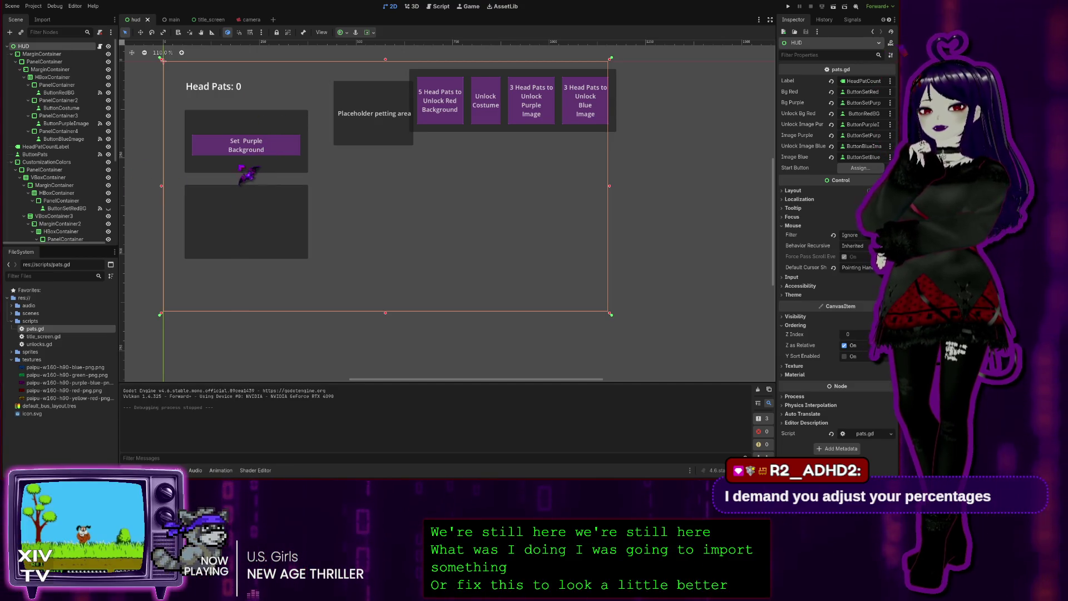
- Select the lower panel's MarginContainer and run the project to test the unlocks
click(243, 191)
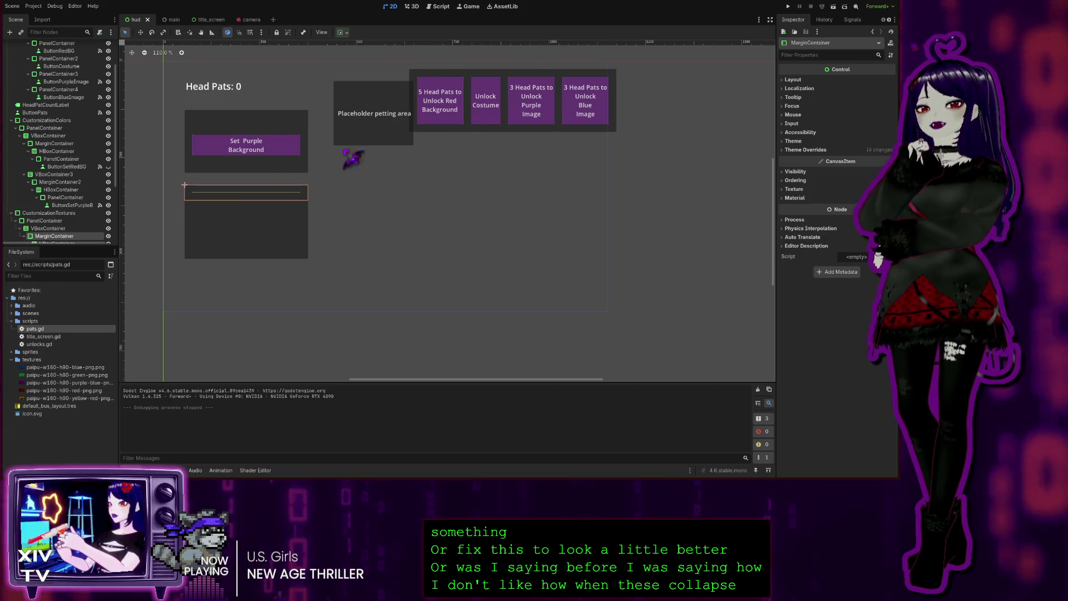
click(789, 7)
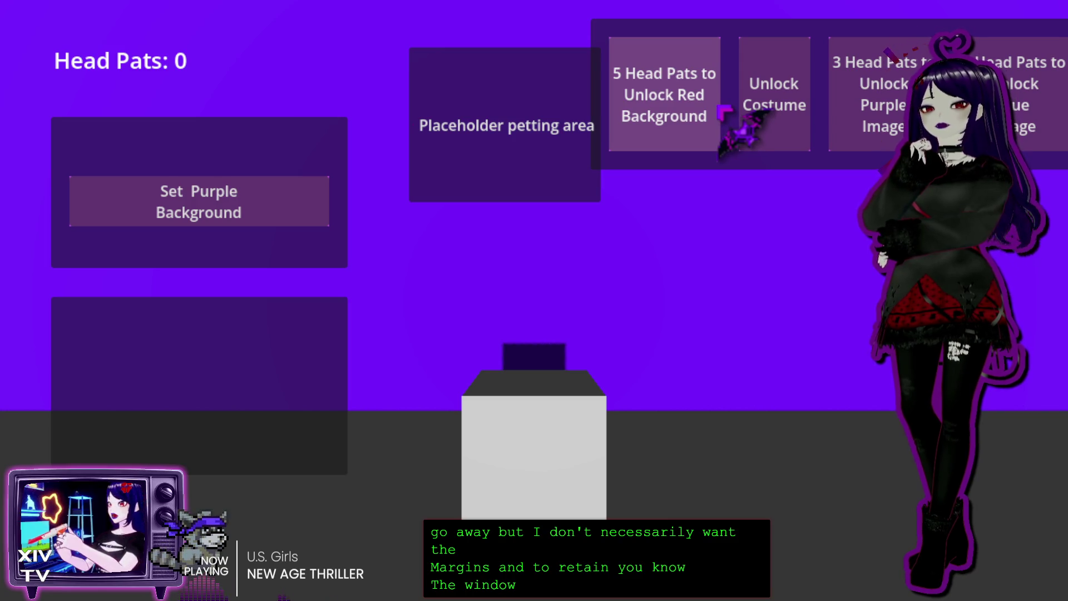
- Earn head pats by petting, then buy the red background and the purple and blue image unlocks
click(520, 109)
click(520, 109)
click(519, 109)
click(521, 110)
click(540, 118)
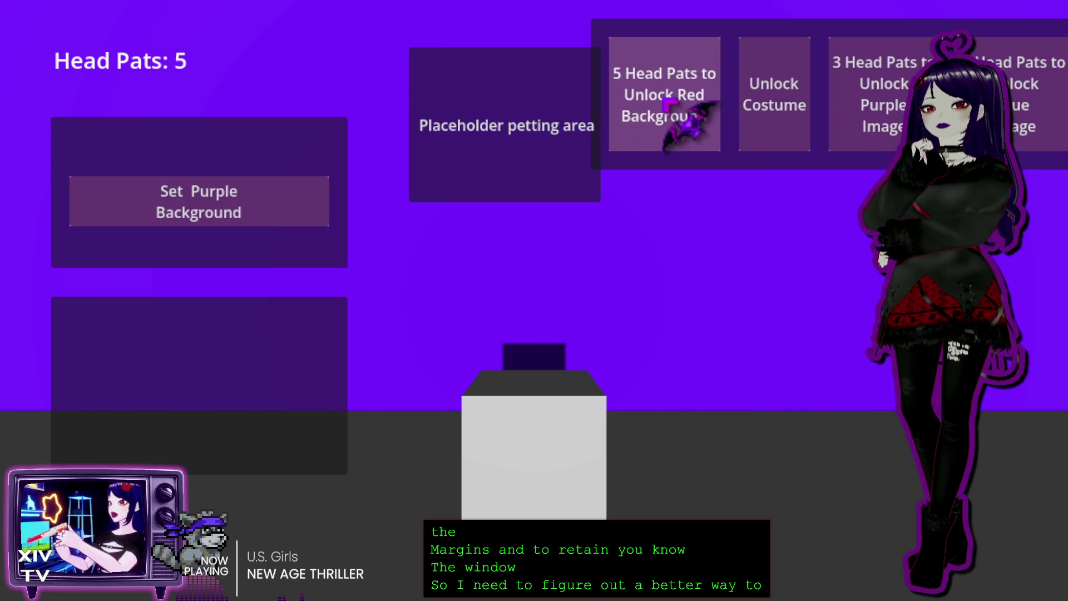
click(667, 104)
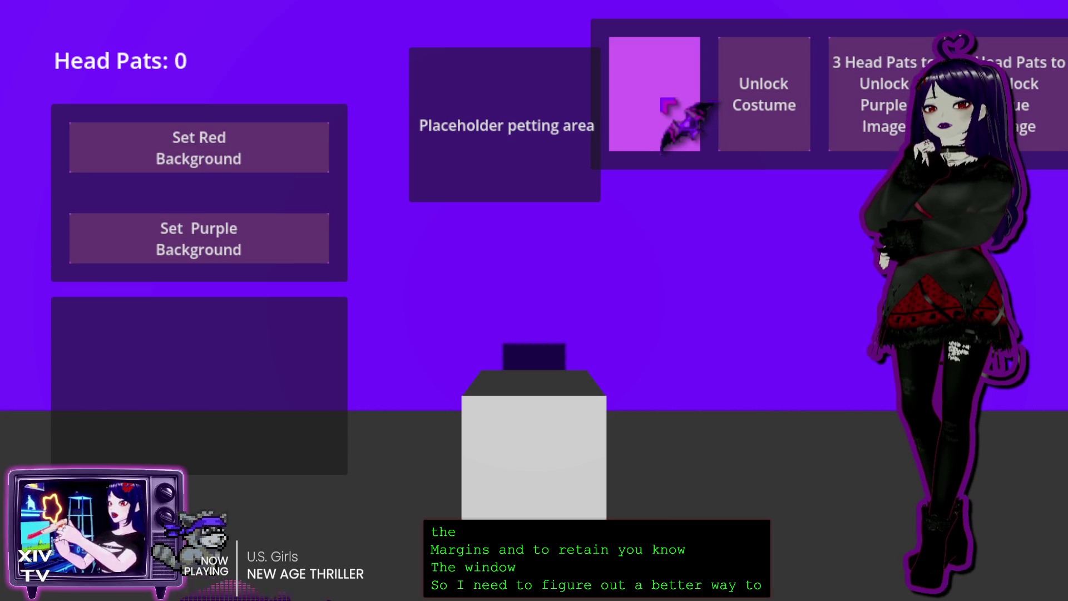
click(458, 110)
click(458, 110)
click(868, 101)
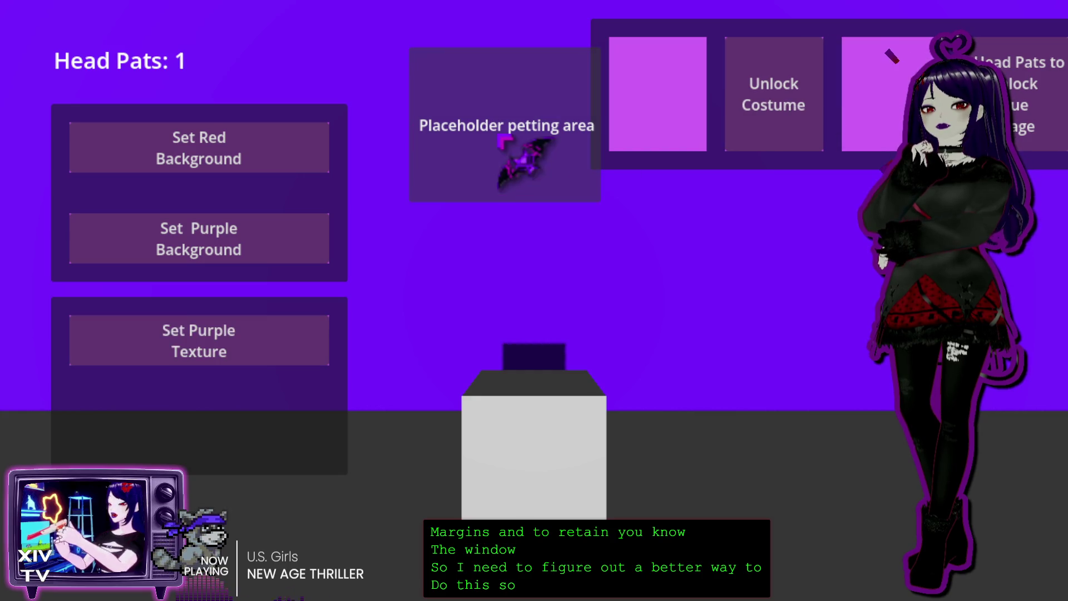
click(498, 141)
click(499, 143)
click(499, 143)
click(1051, 61)
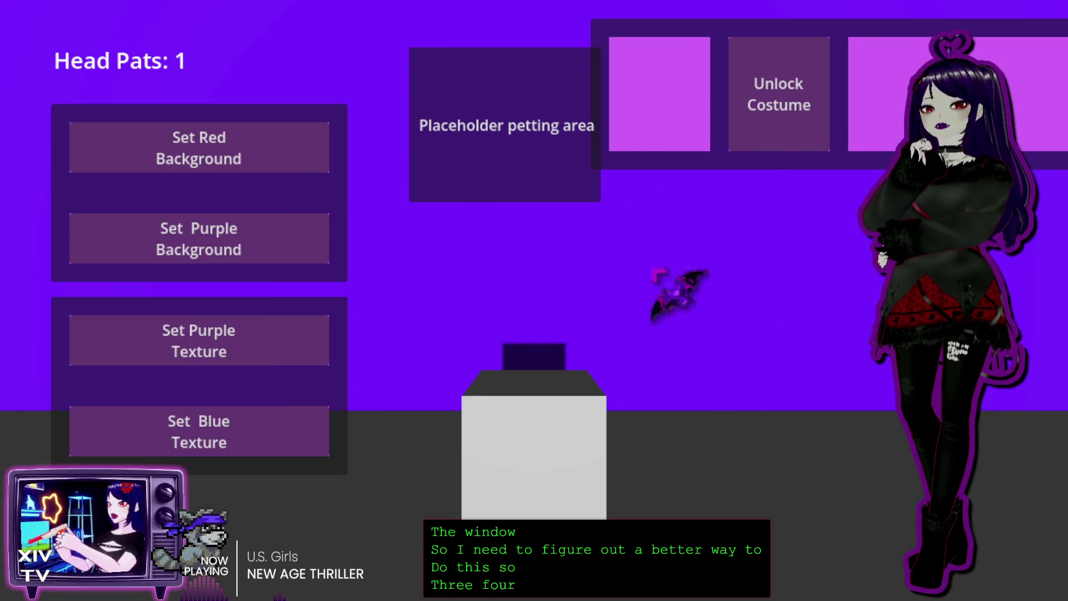
- Apply the blue texture, then the purple texture, and quit through the Esc pause menu
click(223, 422)
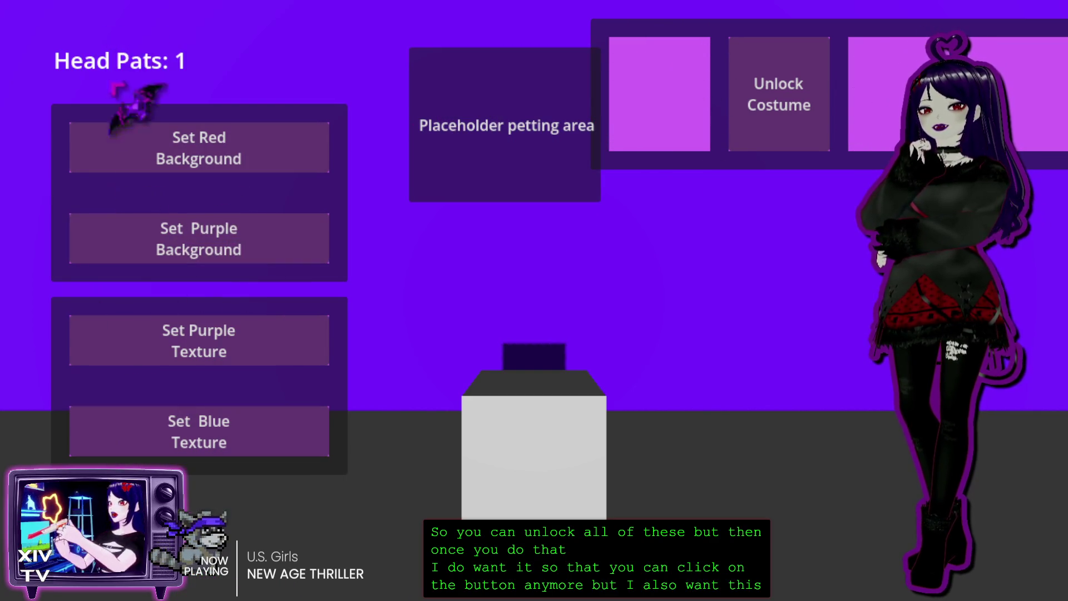
click(195, 446)
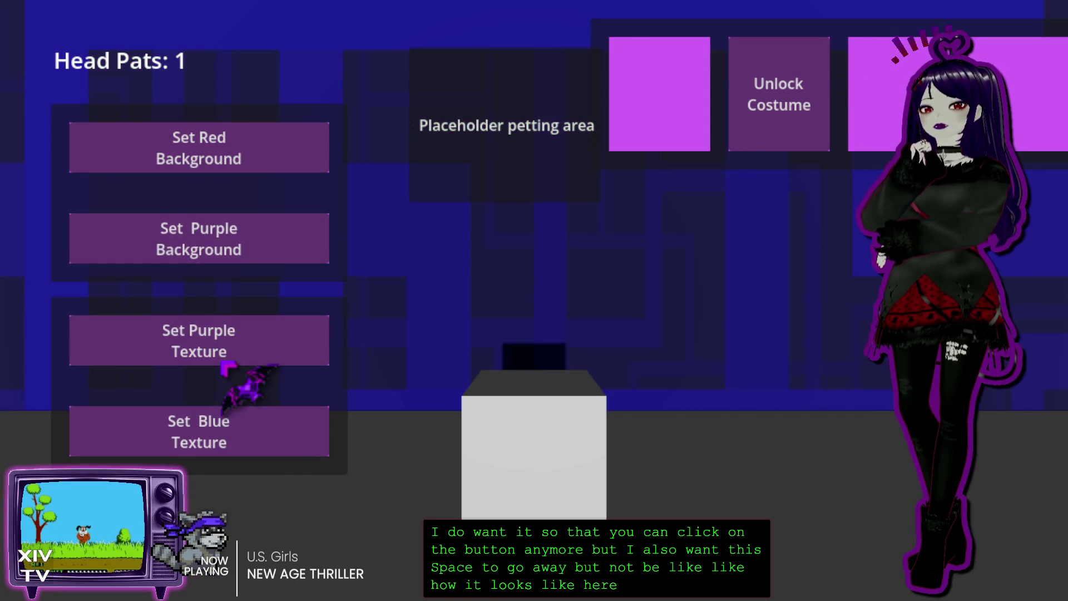
click(225, 351)
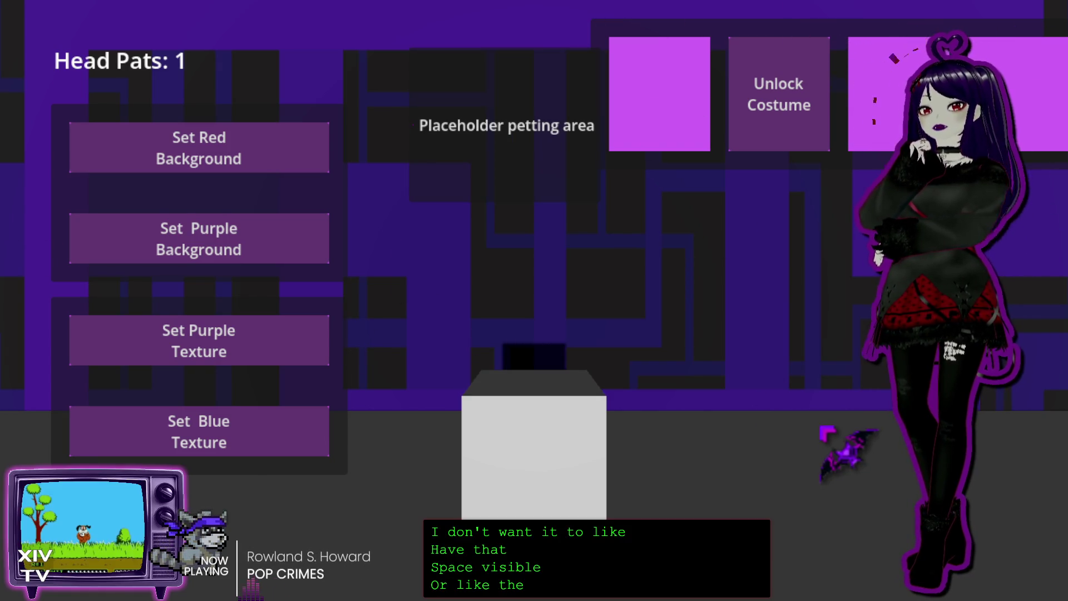
key(Escape)
click(526, 331)
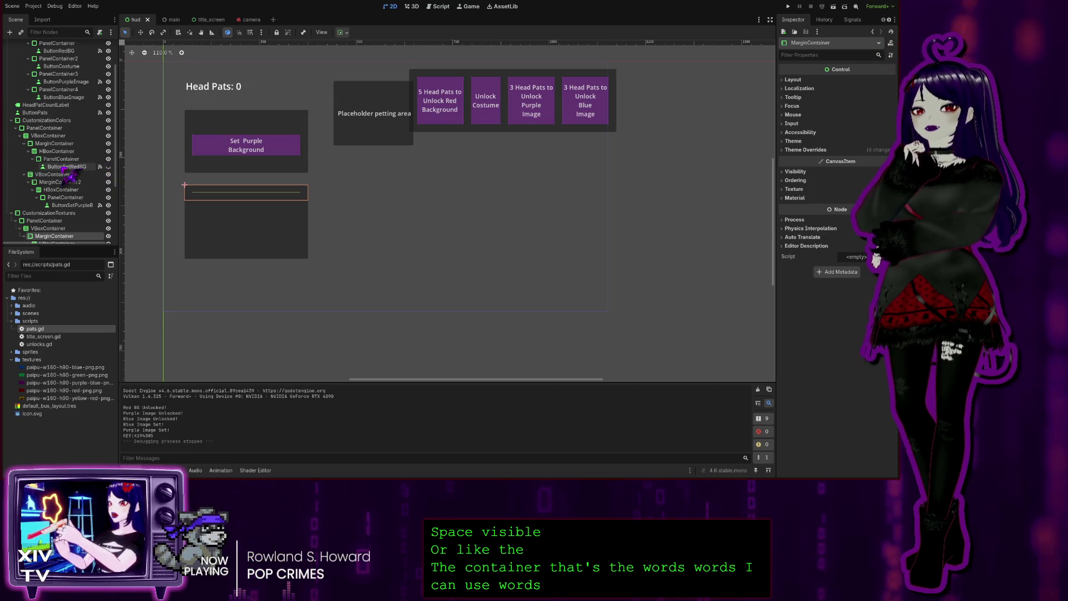
- Inspect ButtonSetRedBG and the colour PanelContainer, then hide and re-show CustomizationTextures
click(78, 167)
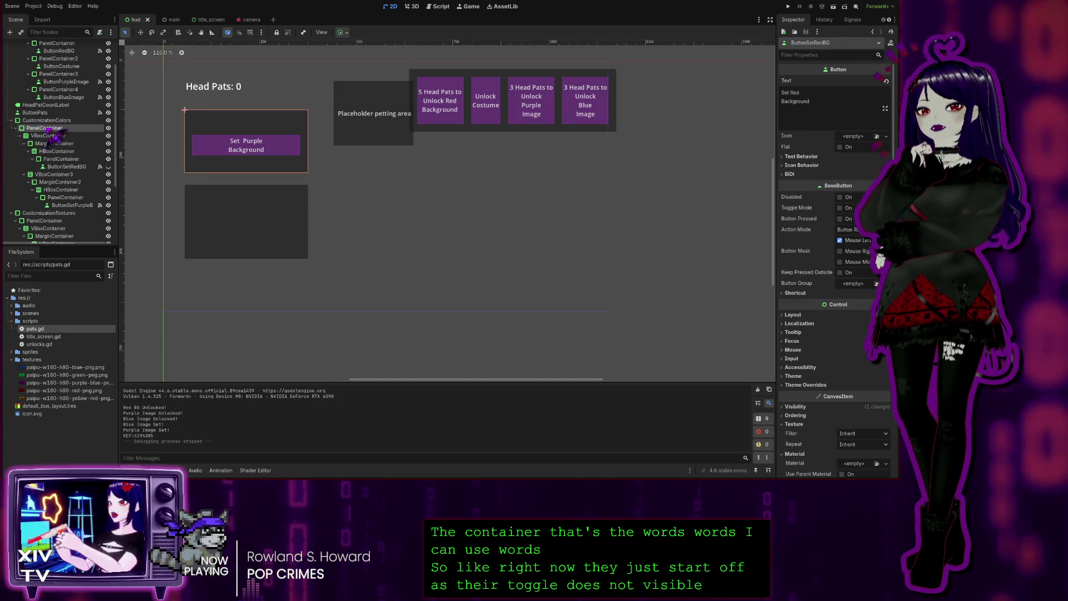
click(46, 128)
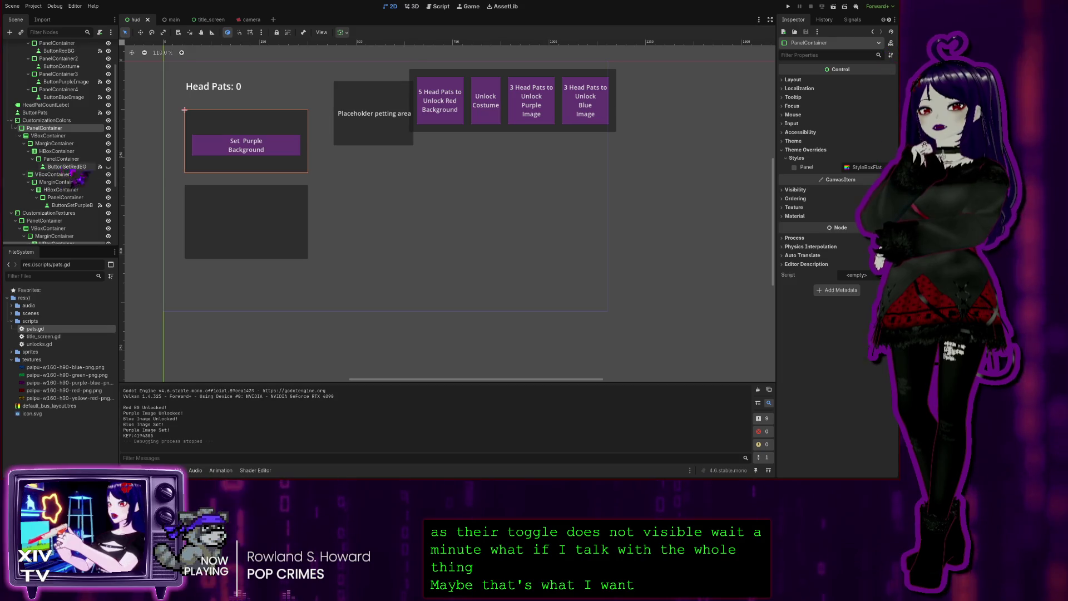
click(225, 196)
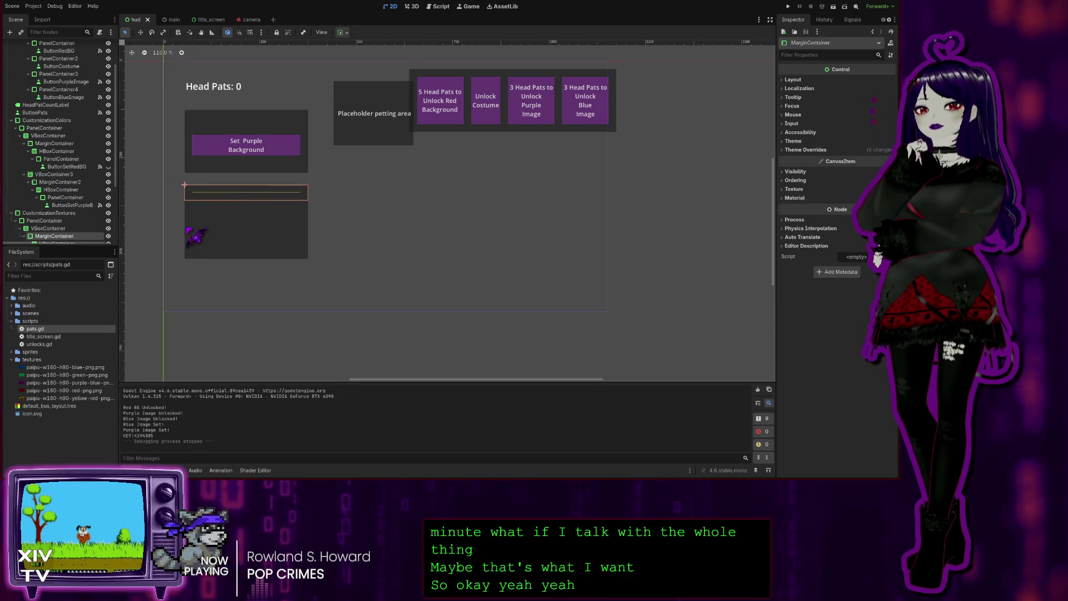
click(49, 213)
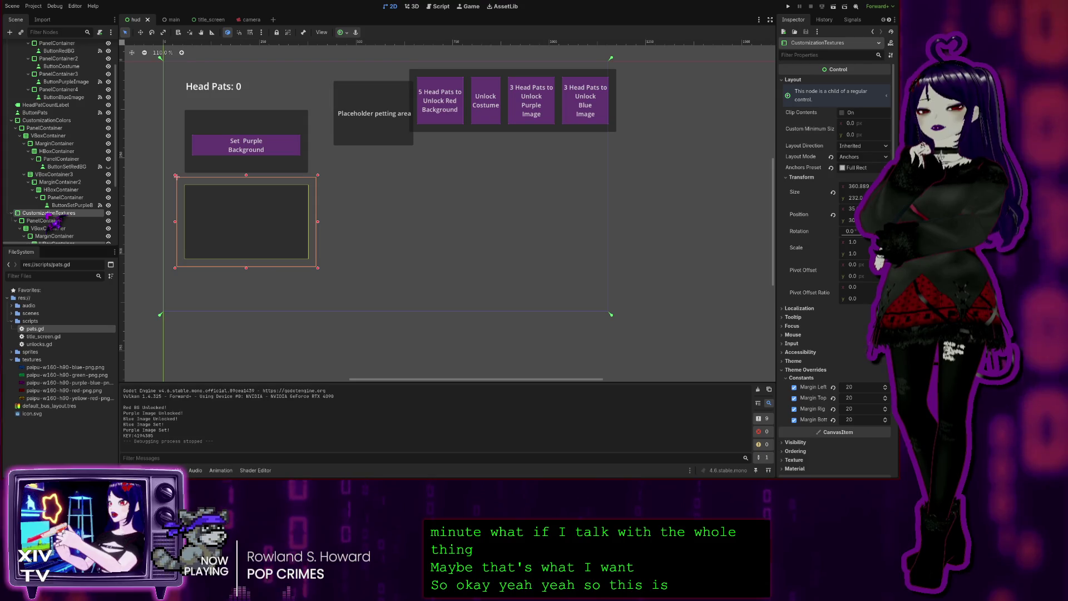
click(108, 213)
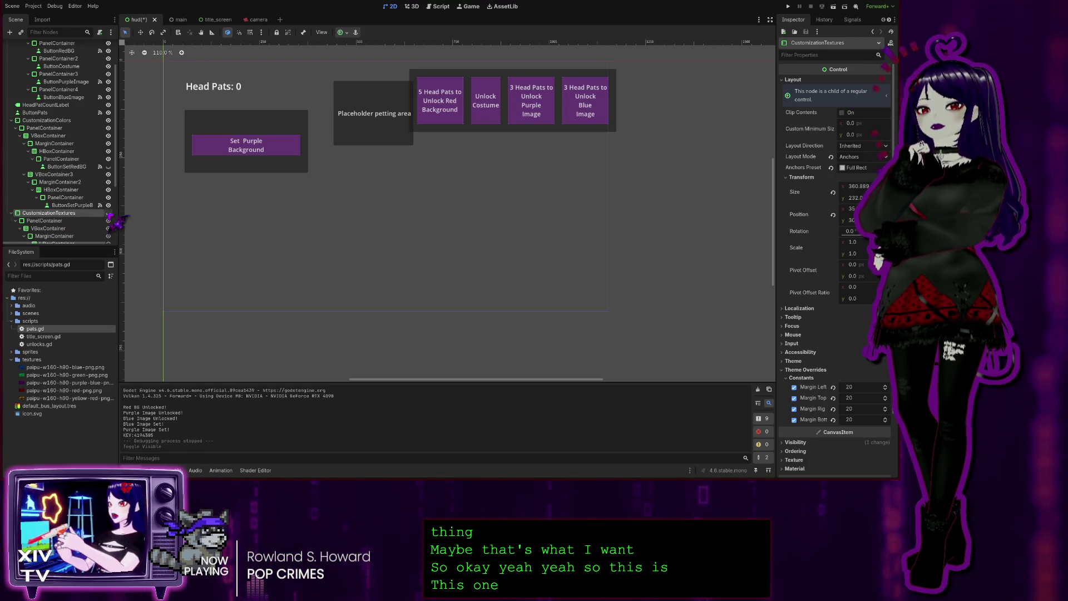
click(108, 213)
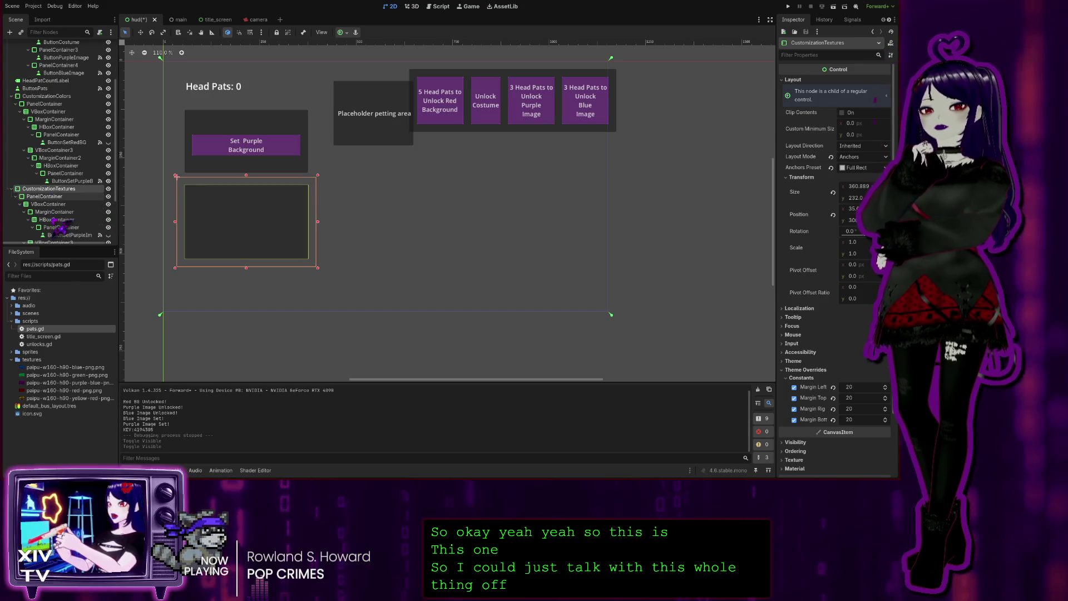
- Inspect ButtonSetPurpleImage, toggle CustomizationTextures and its PanelContainer visibility, then select that PanelContainer
scroll(89, 223, down, 3)
click(75, 186)
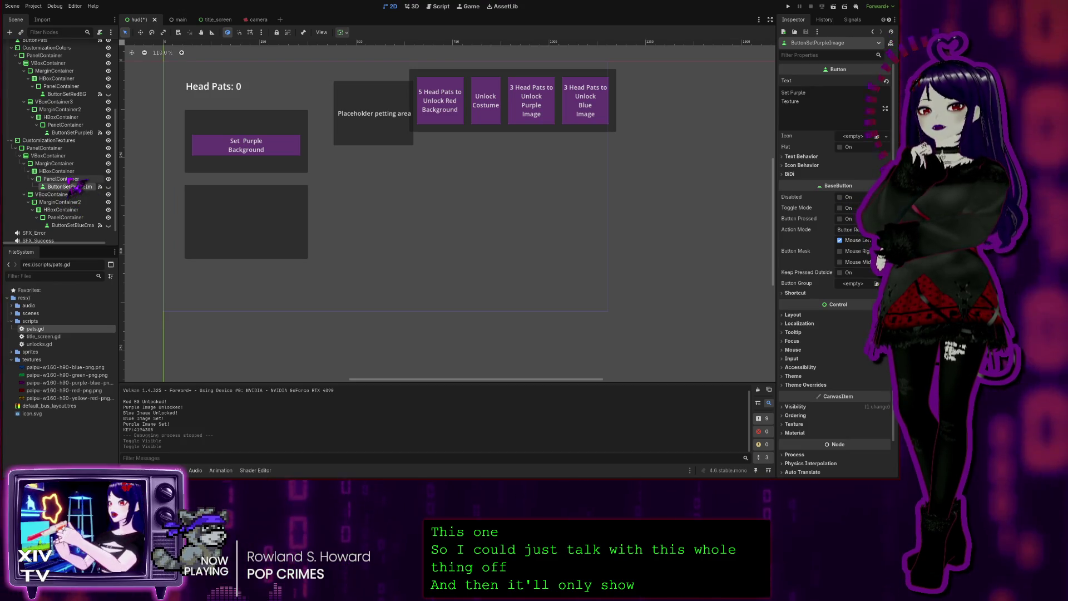
click(70, 179)
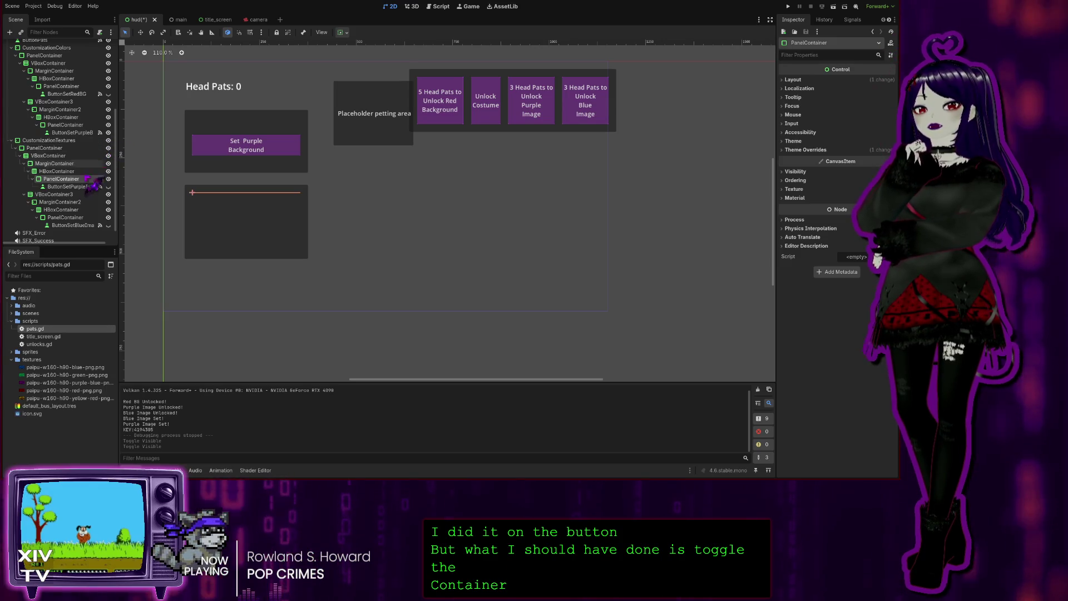
click(72, 187)
click(108, 141)
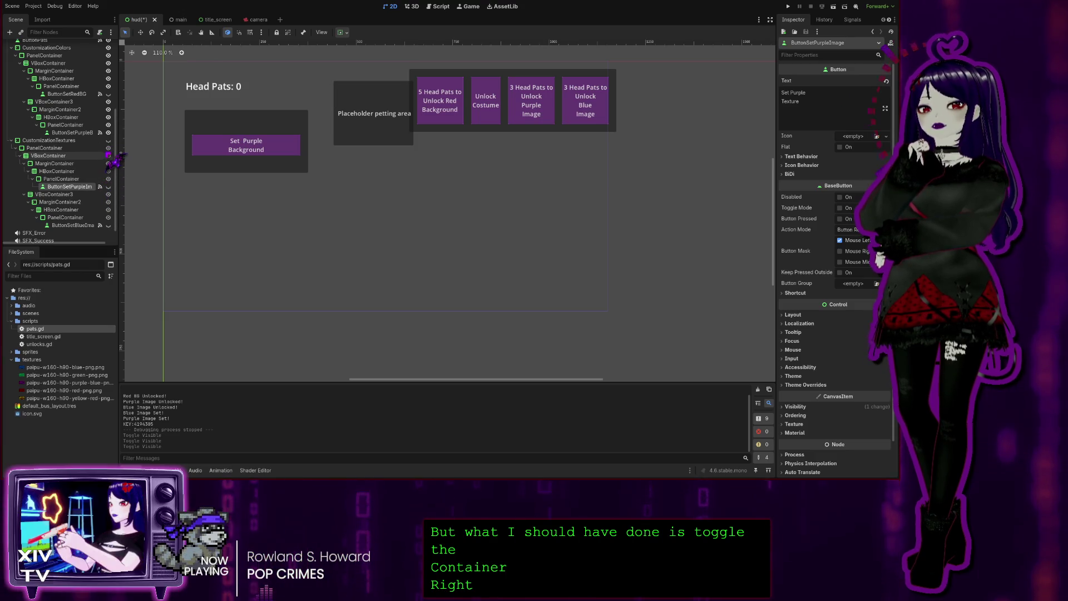
click(108, 148)
click(108, 148)
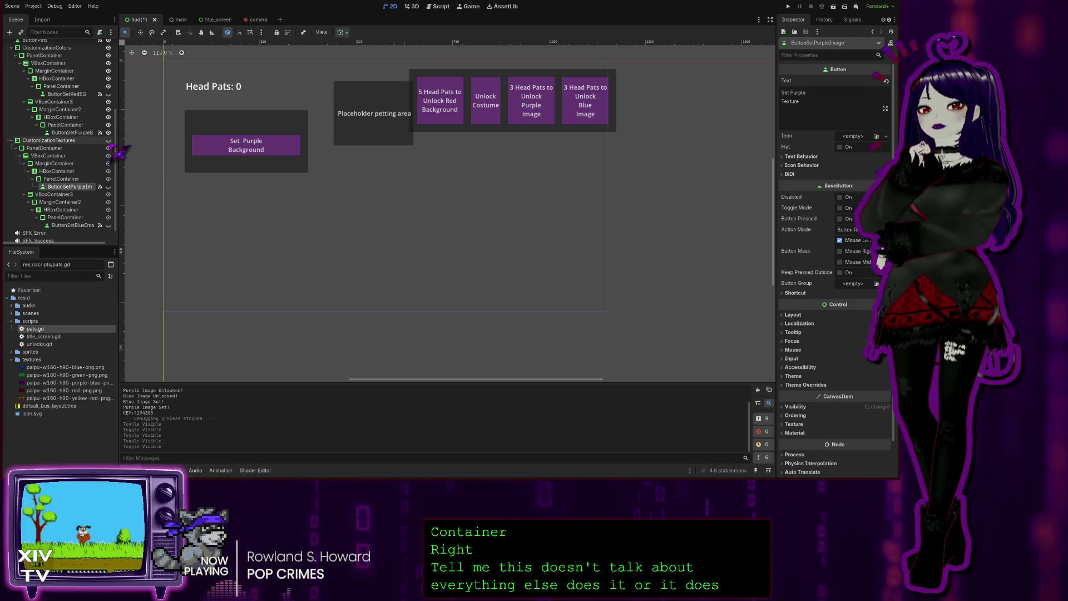
click(109, 140)
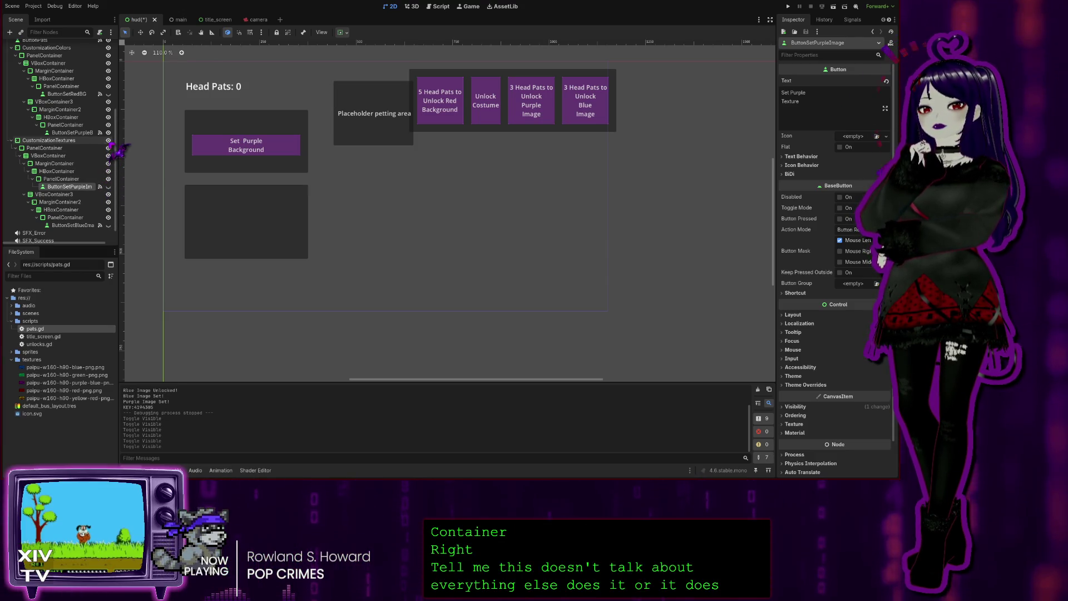
click(58, 141)
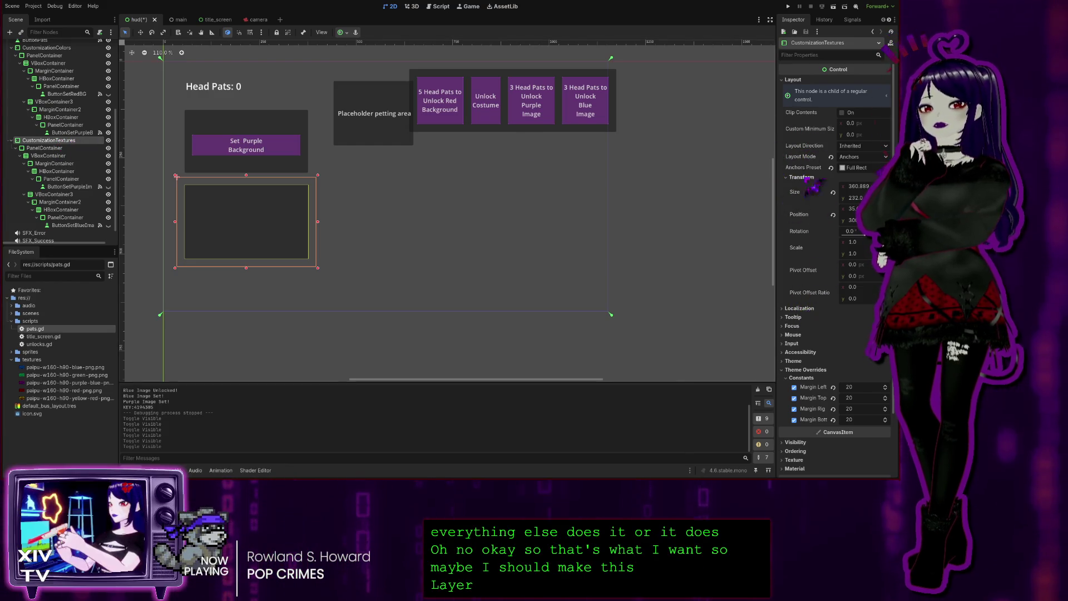
click(59, 149)
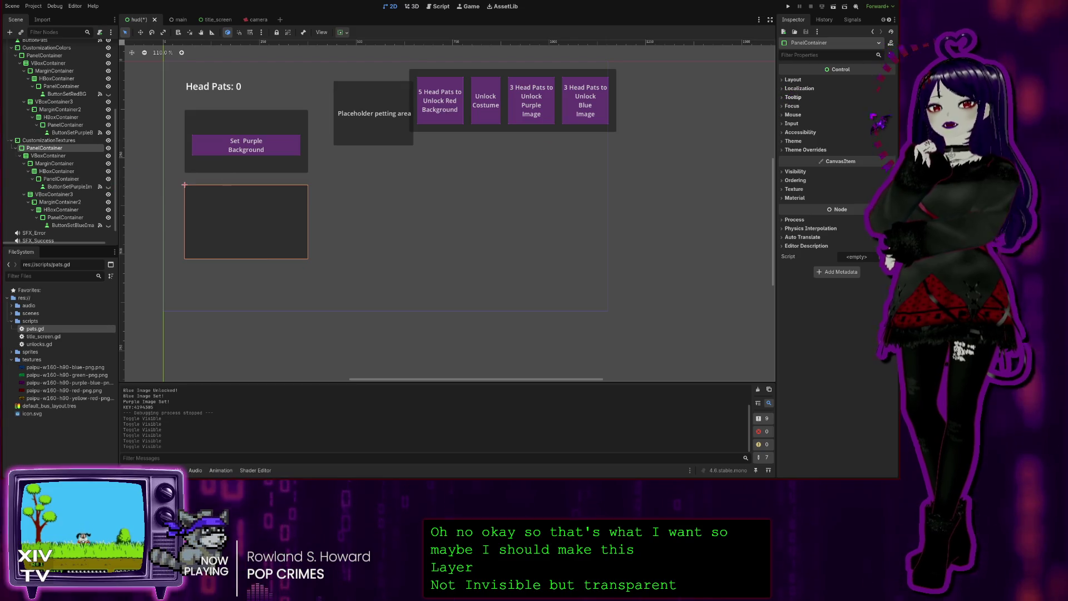
- View the PanelContainer's StyleBoxFlat panel override, then show its texture Filter and Repeat settings
click(790, 150)
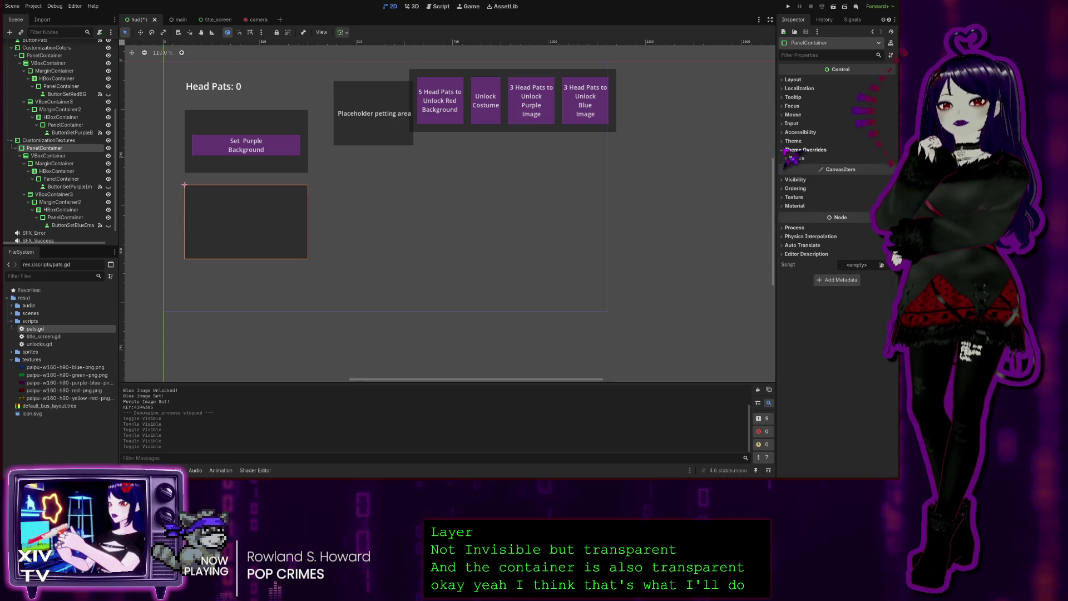
click(794, 158)
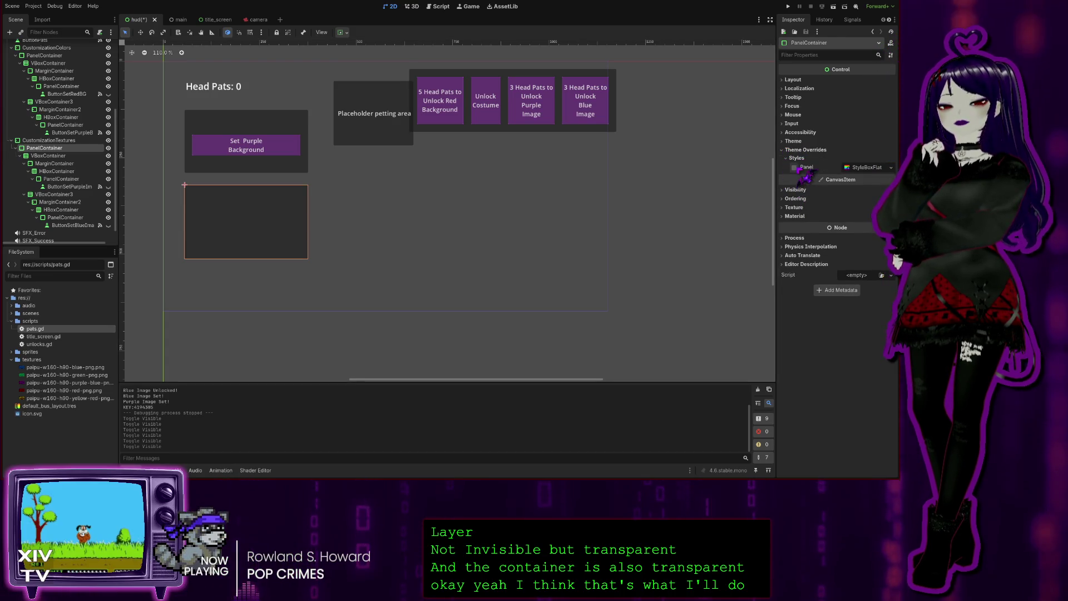
click(869, 167)
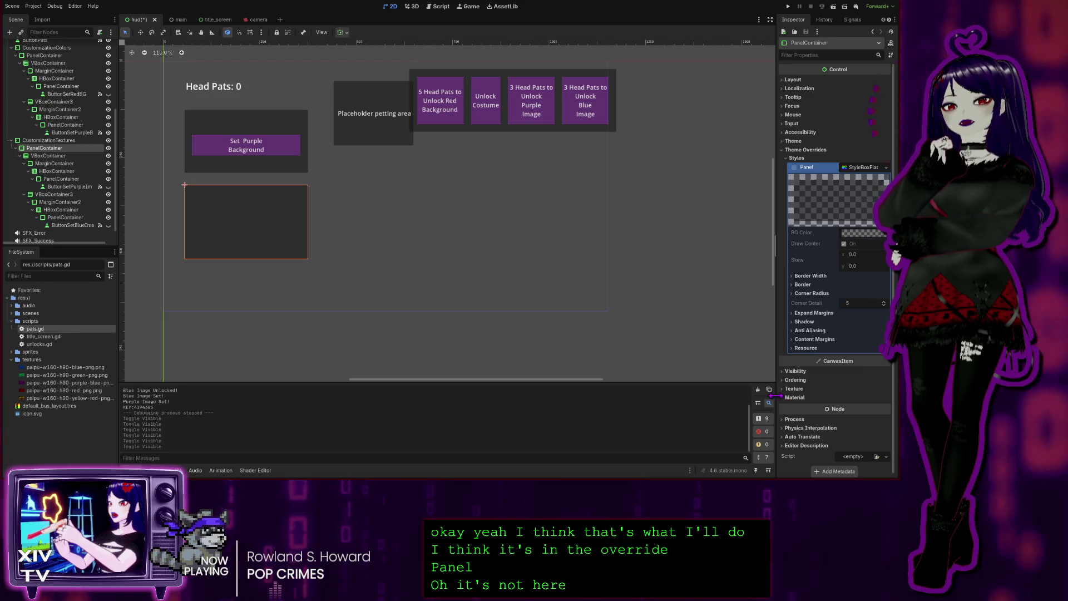
click(790, 389)
click(793, 150)
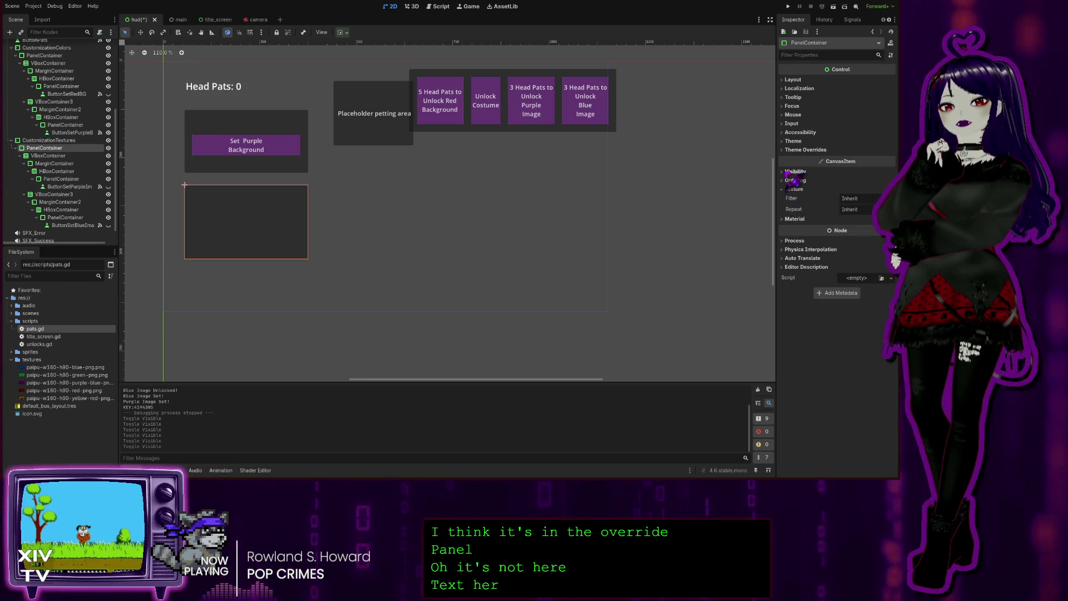
- Toggle the PanelContainer's Visible off and on, then expand Ordering, Theme and its style override
click(795, 171)
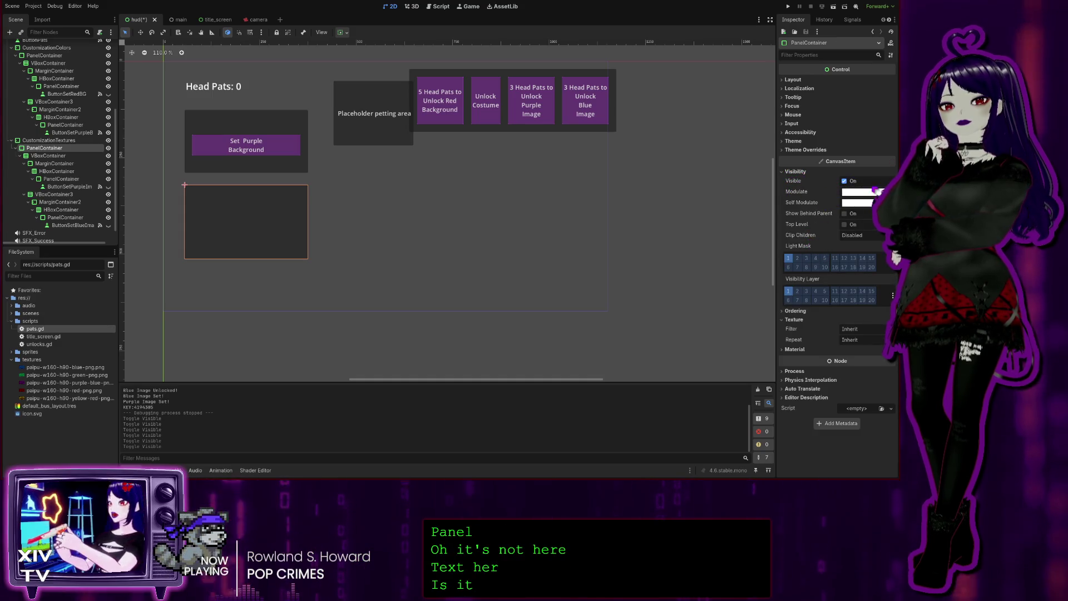
click(844, 180)
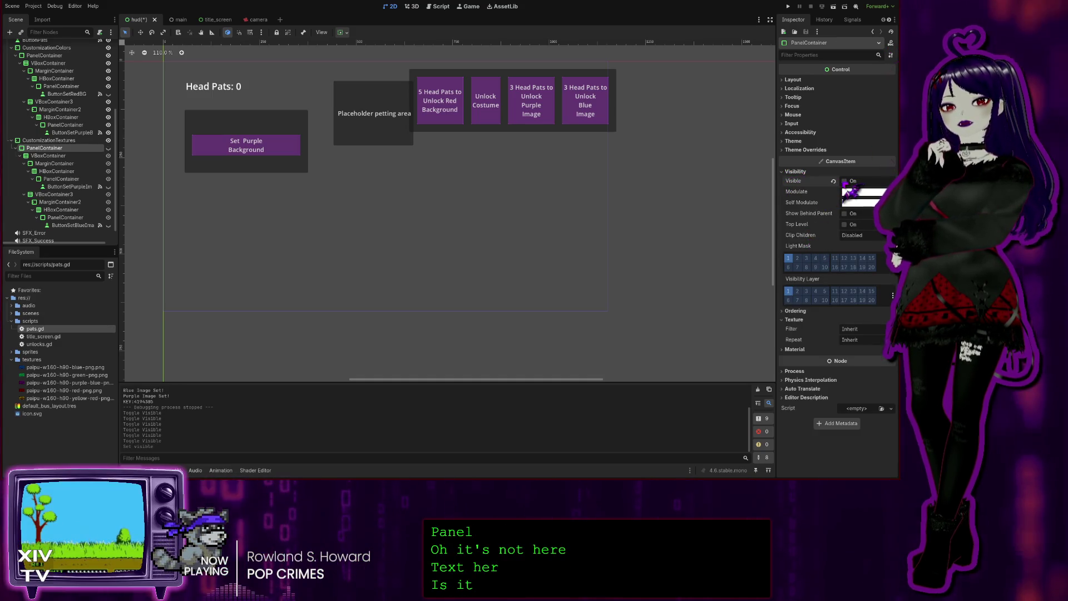
click(844, 180)
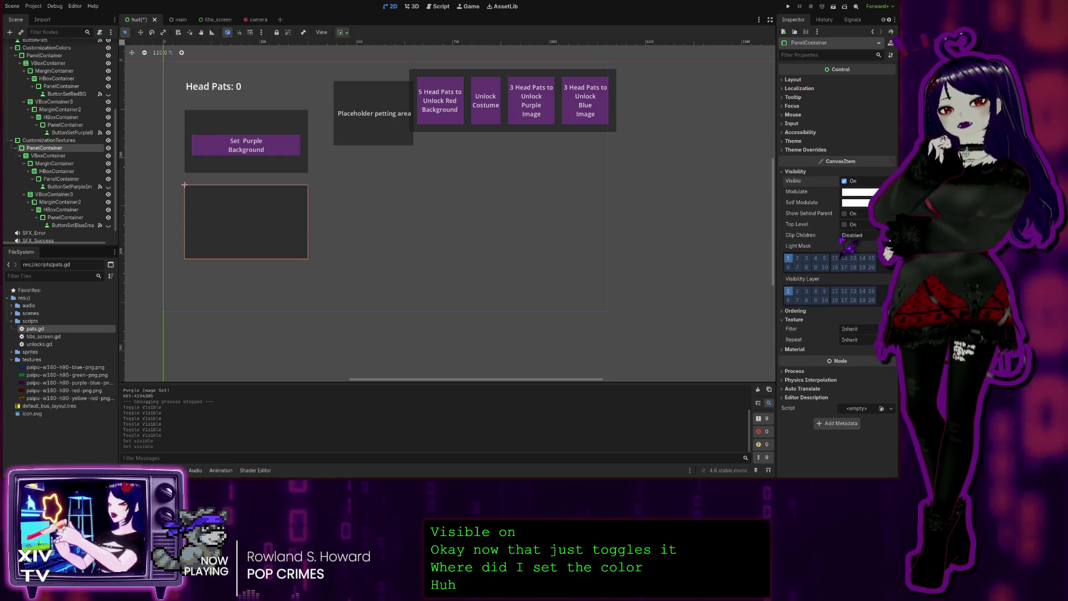
click(794, 311)
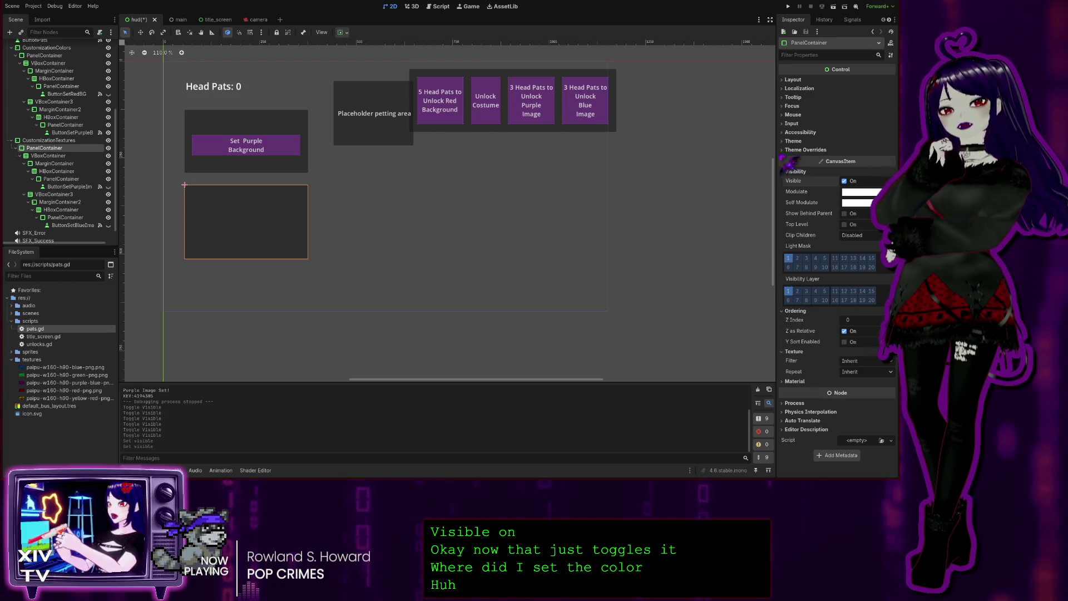
click(795, 141)
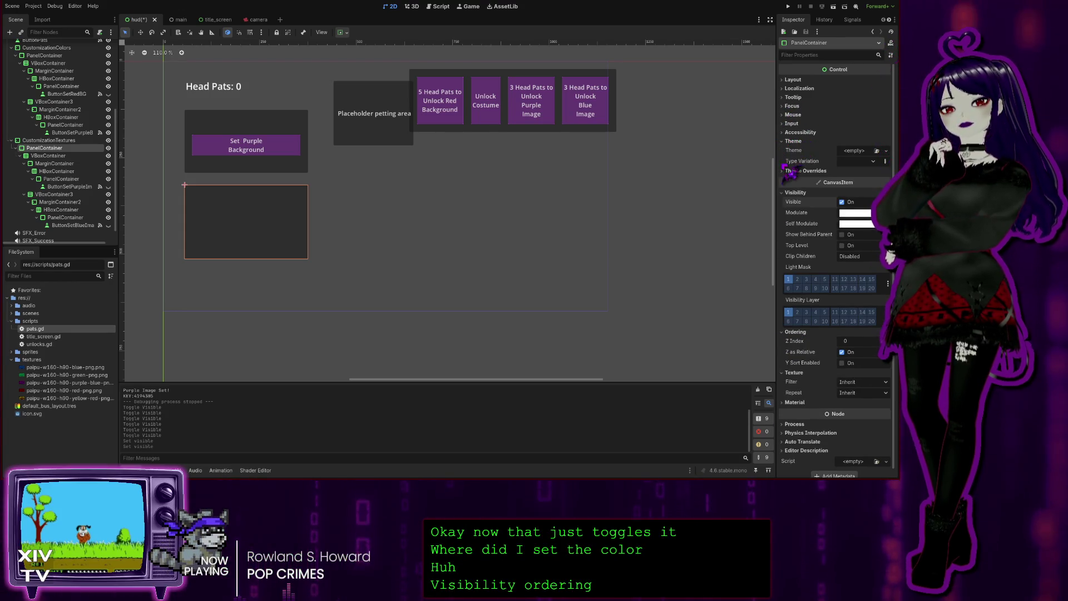
click(795, 171)
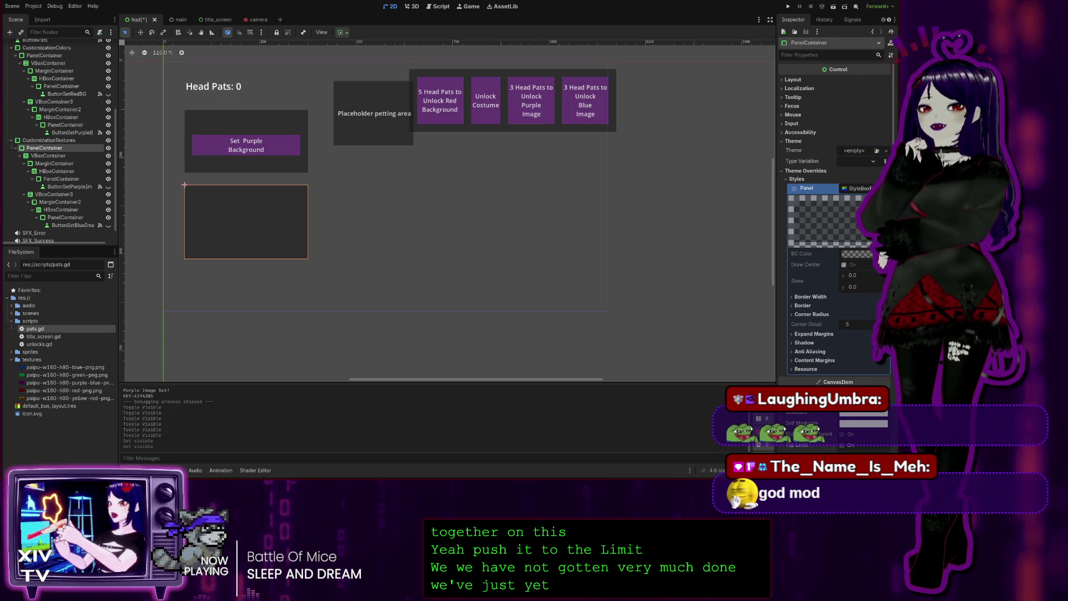
click(437, 6)
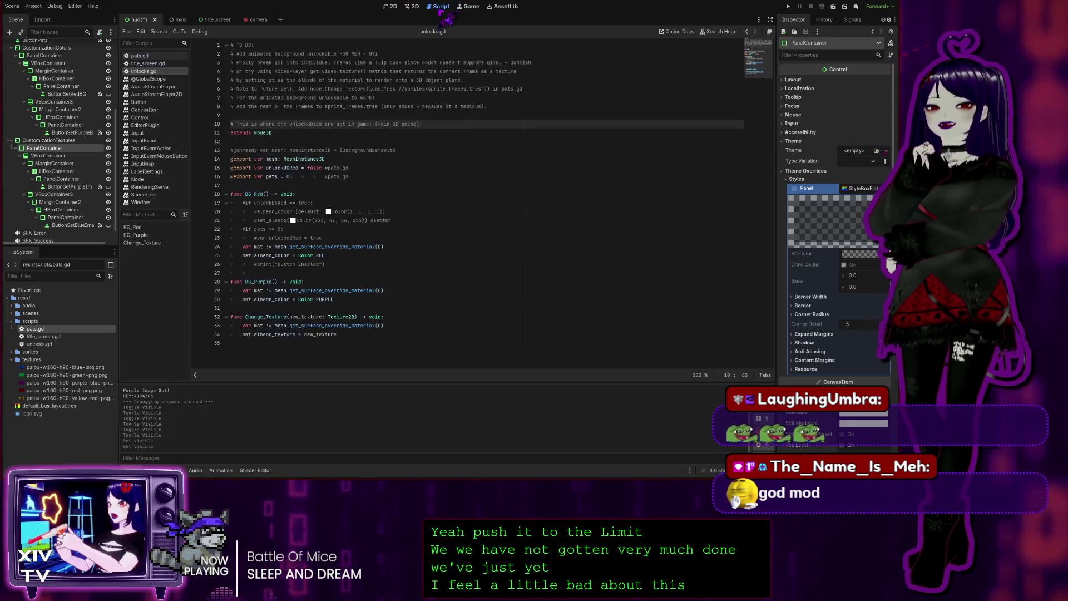
click(538, 167)
click(320, 346)
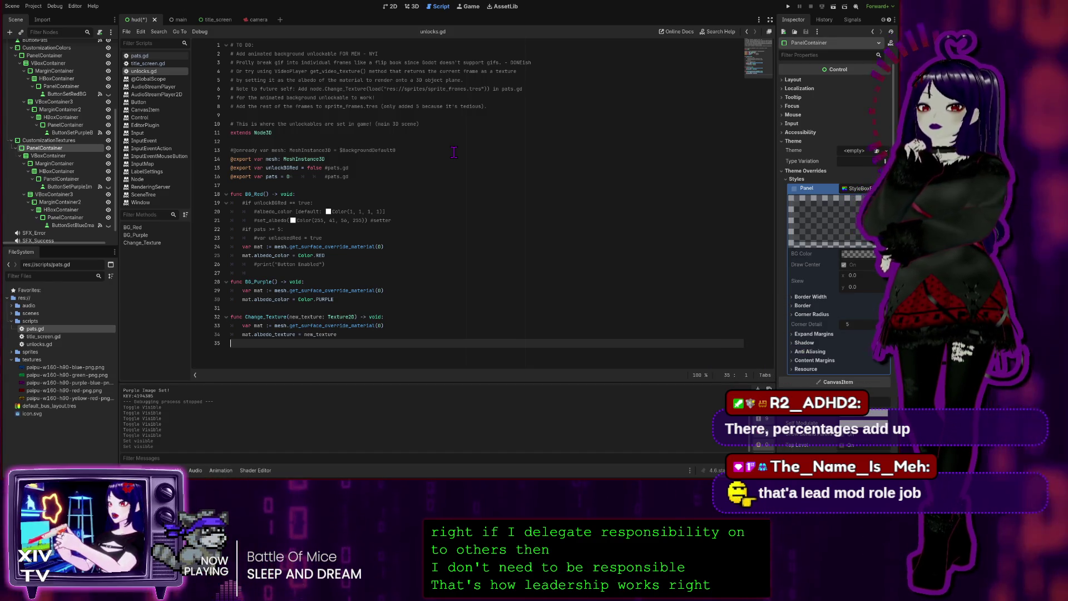
click(485, 122)
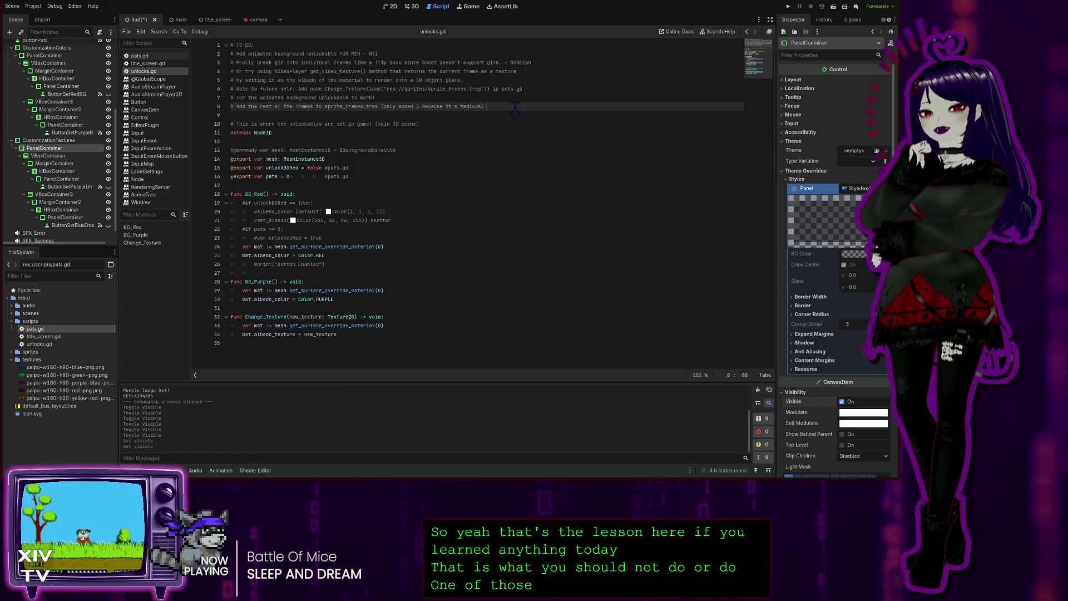
key(Up)
key(Up)
key(End)
key(Down)
key(Down)
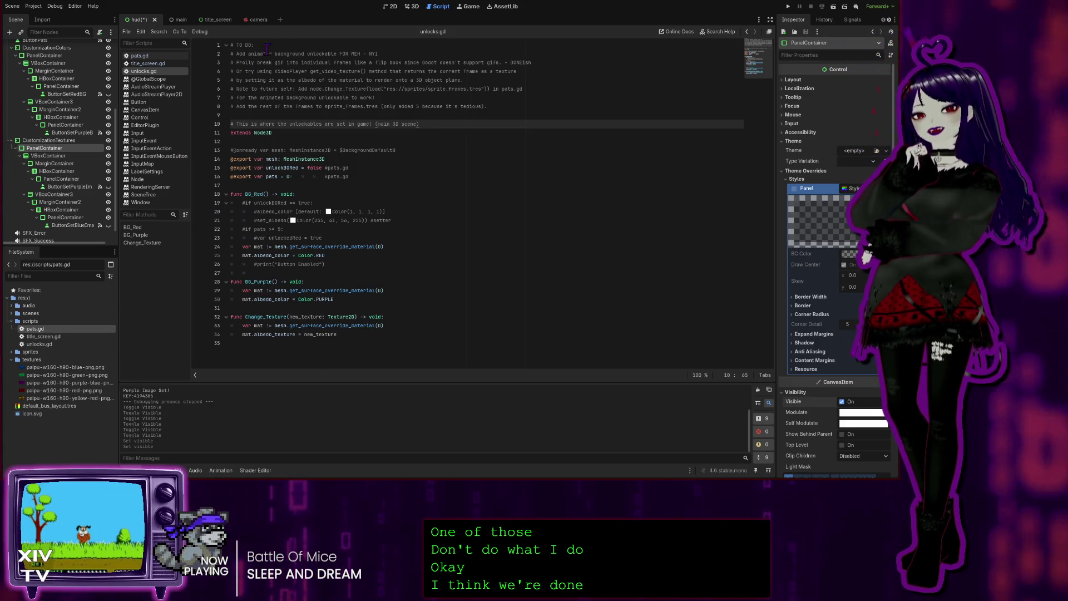
click(391, 6)
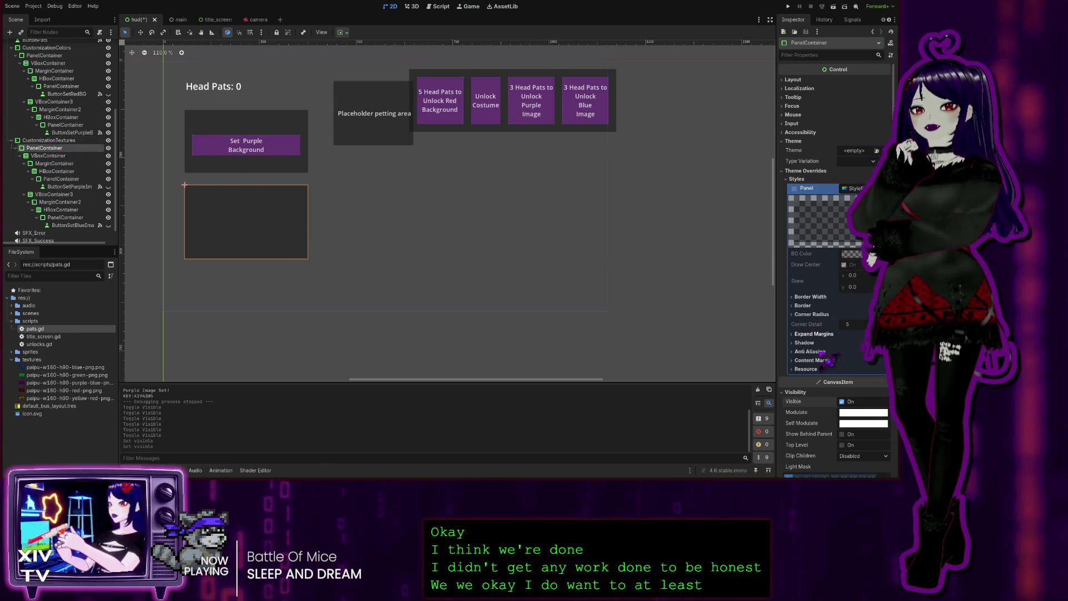
- Collapse the panel style's Resource section, select the VBoxContainer and reveal its Separation constant of 4
scroll(834, 251, down, 2)
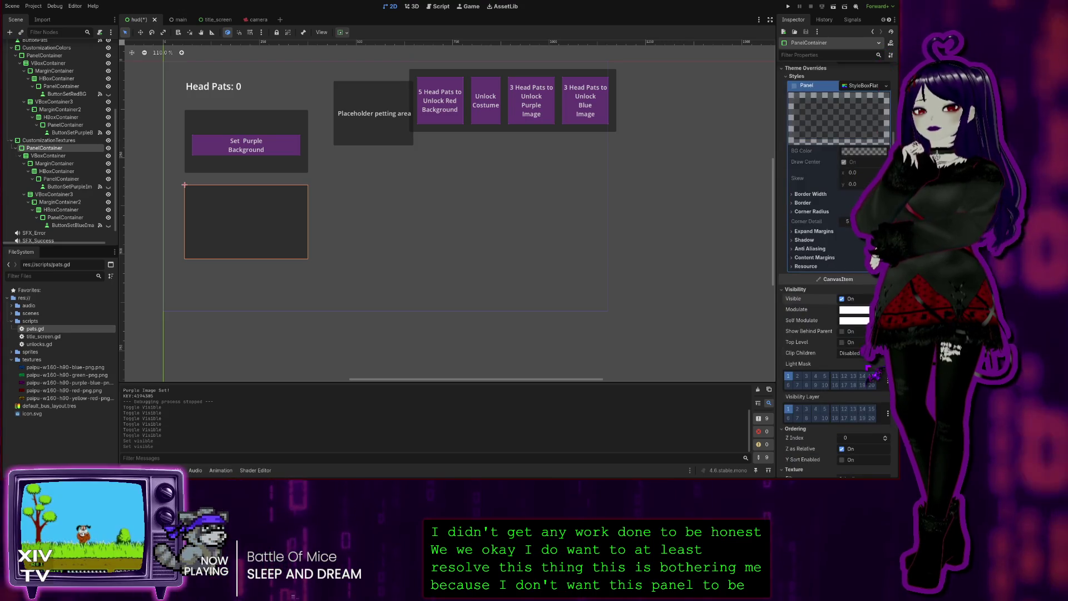
scroll(834, 250, up, 1)
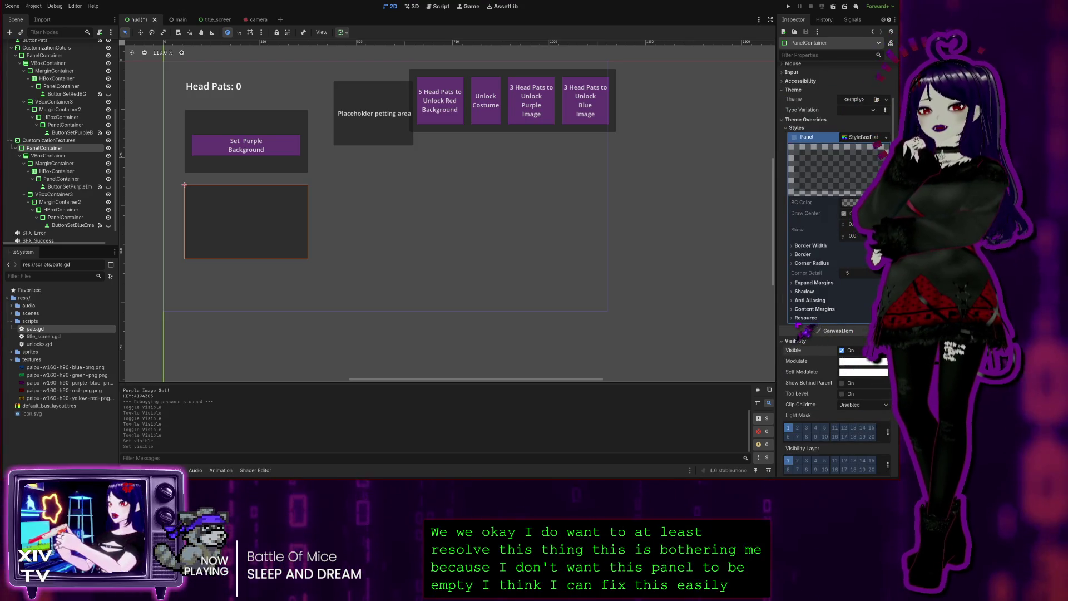
click(805, 318)
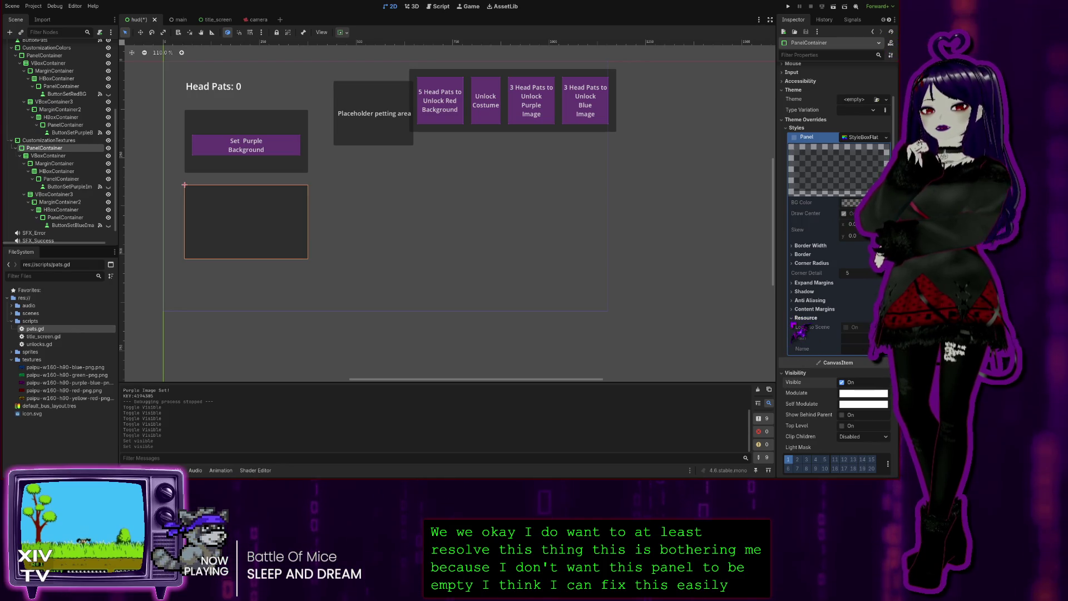
click(806, 317)
click(49, 155)
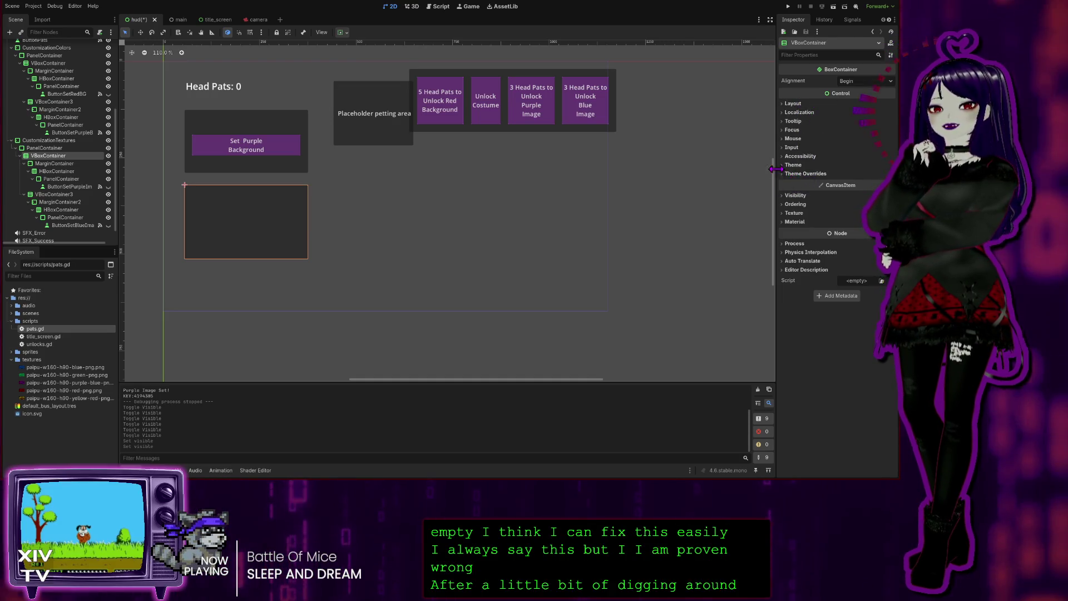
click(801, 173)
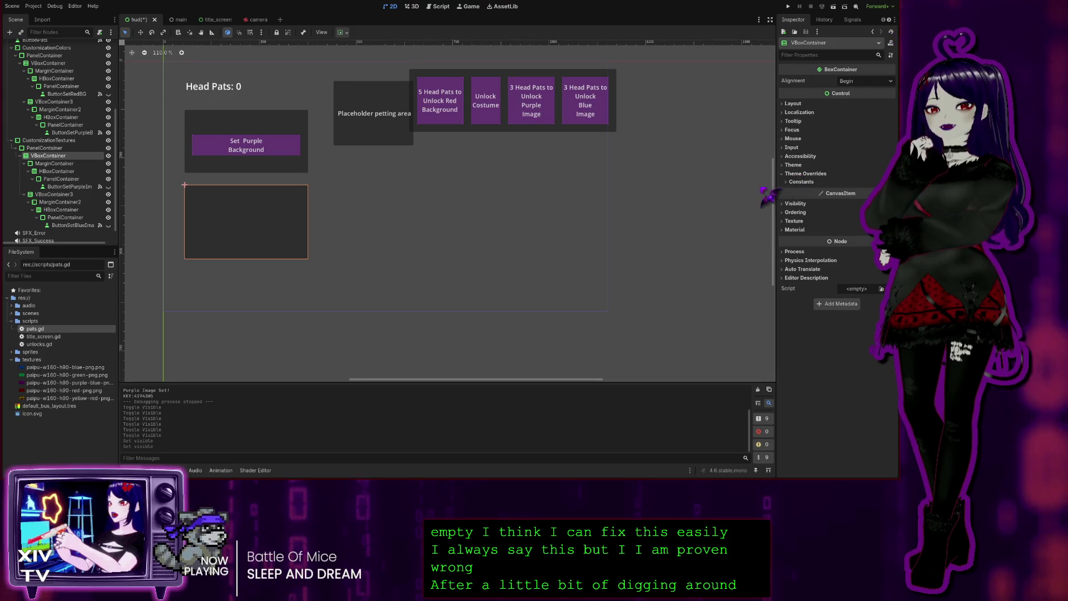
click(796, 182)
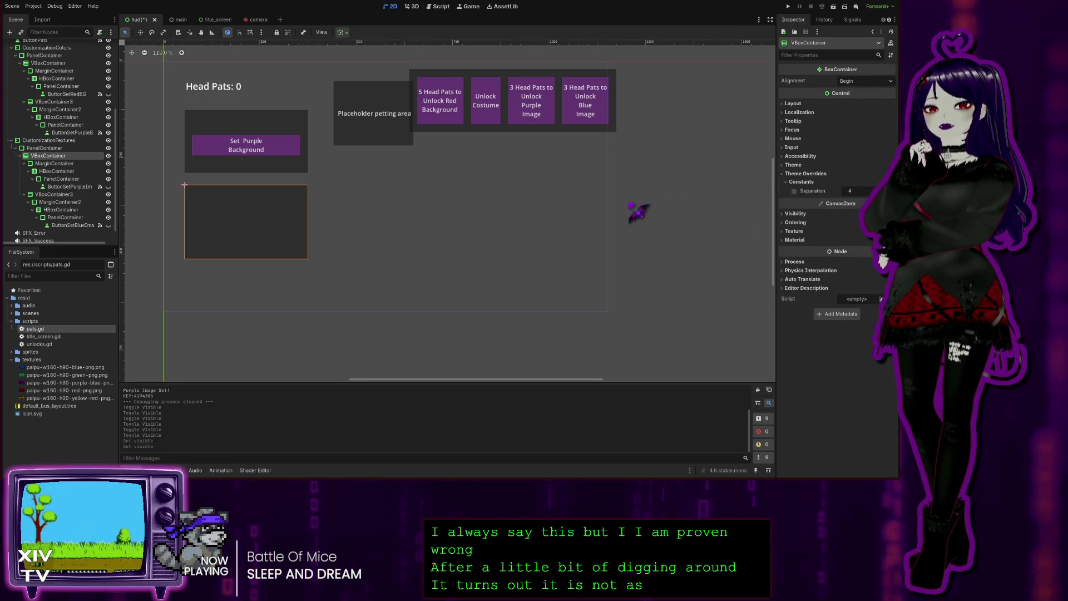
click(56, 164)
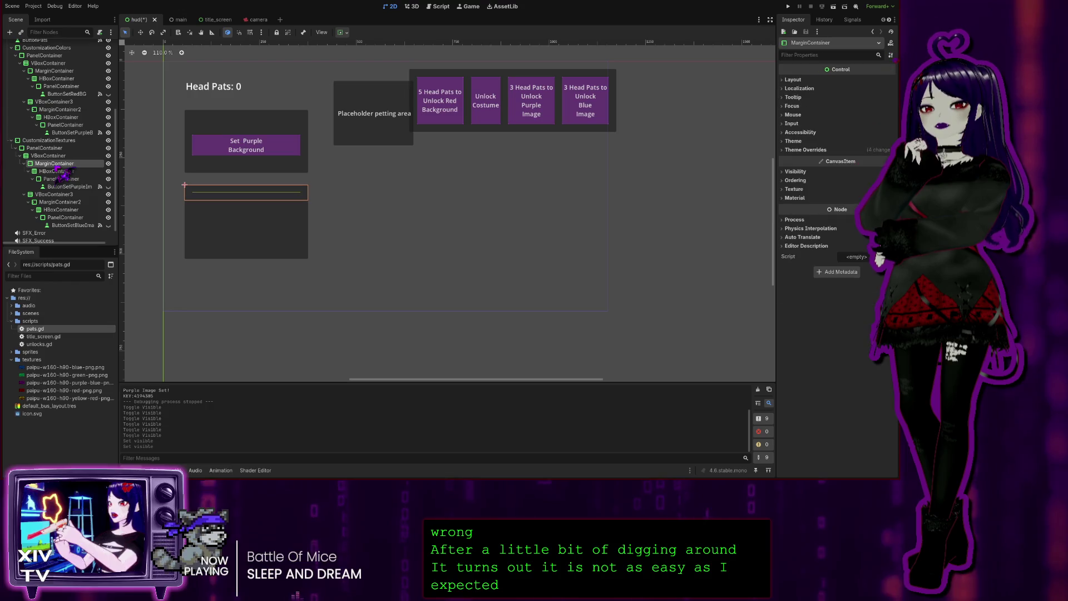
- Expand the MarginContainer's Texture, Material, Visibility and Theme sections to reveal margins of 20
click(791, 190)
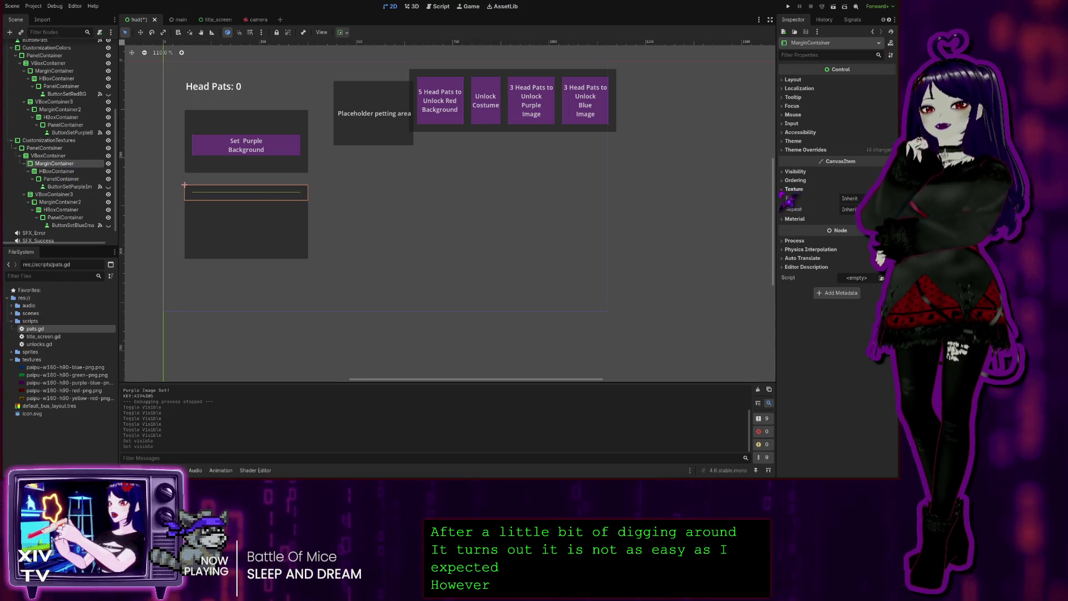
click(794, 219)
click(788, 172)
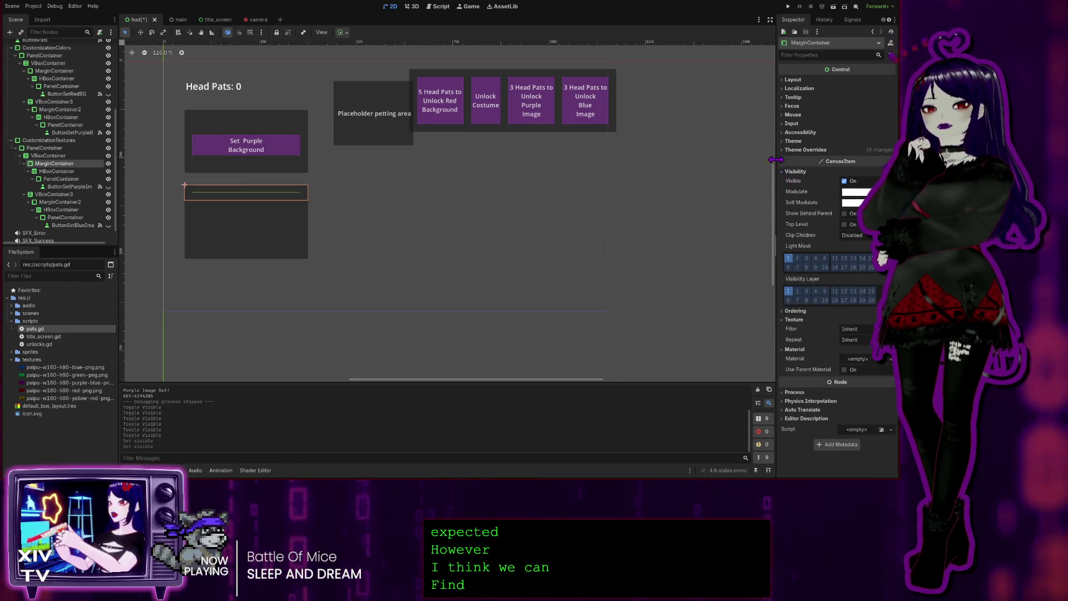
click(789, 141)
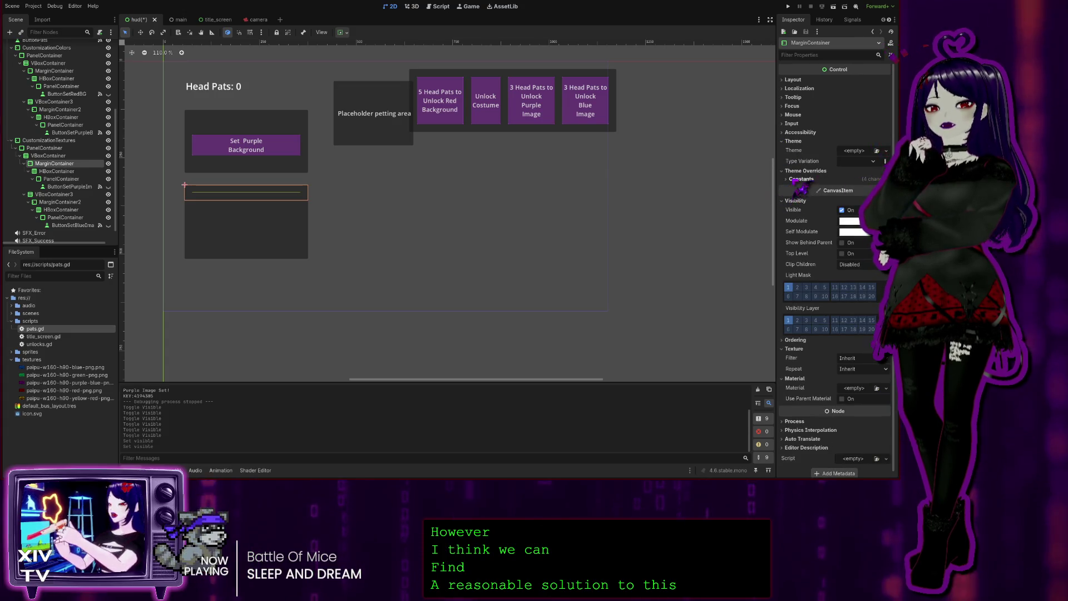
click(788, 179)
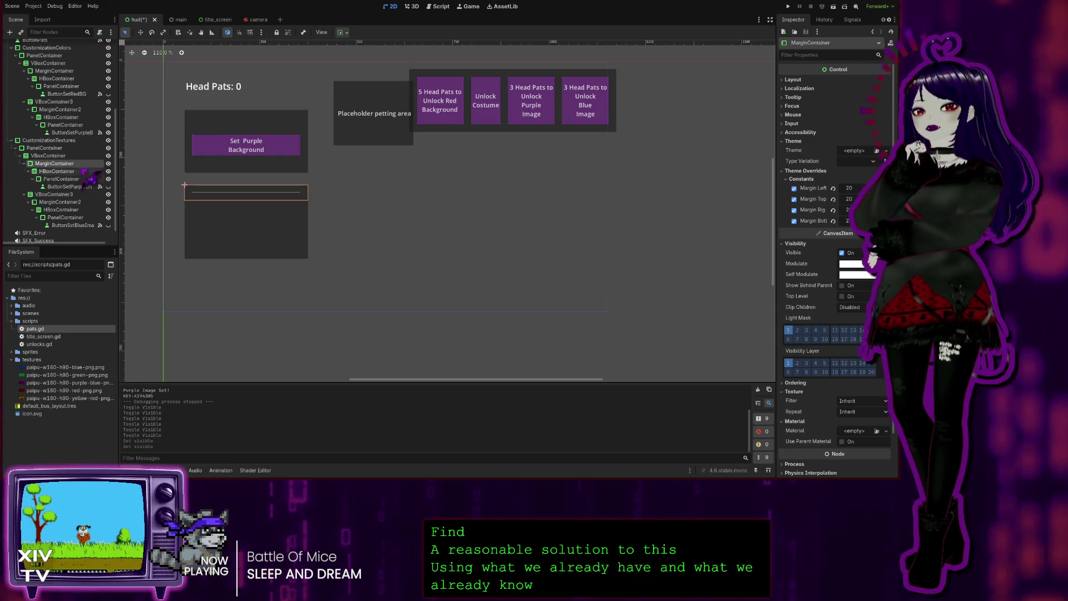
- Hide and re-show the MarginContainer, toggle HBoxContainer, then select the HBoxContainer and its inner PanelContainer
click(56, 156)
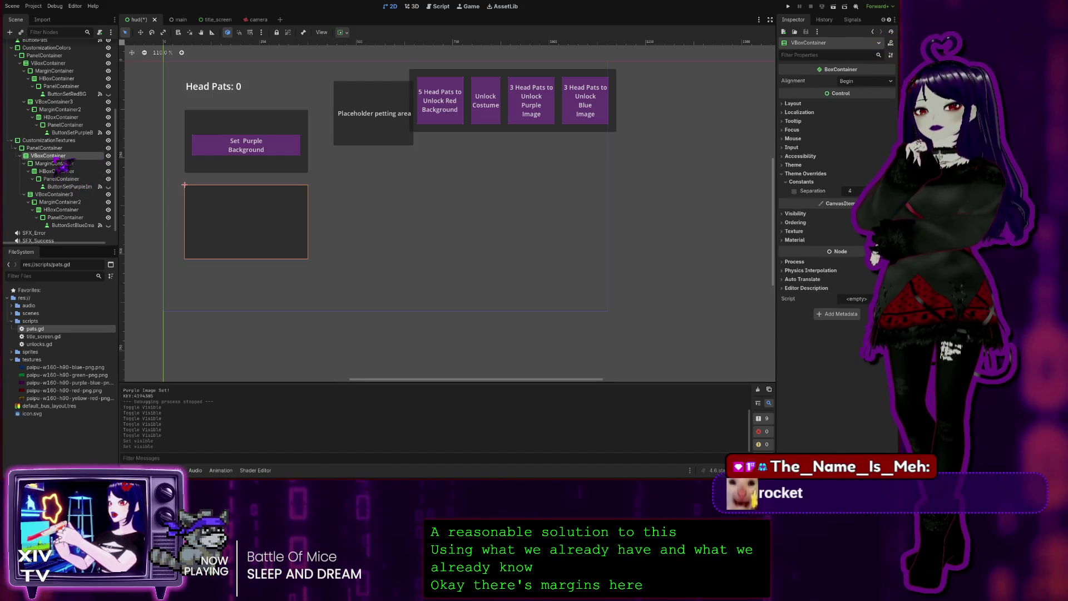
click(54, 163)
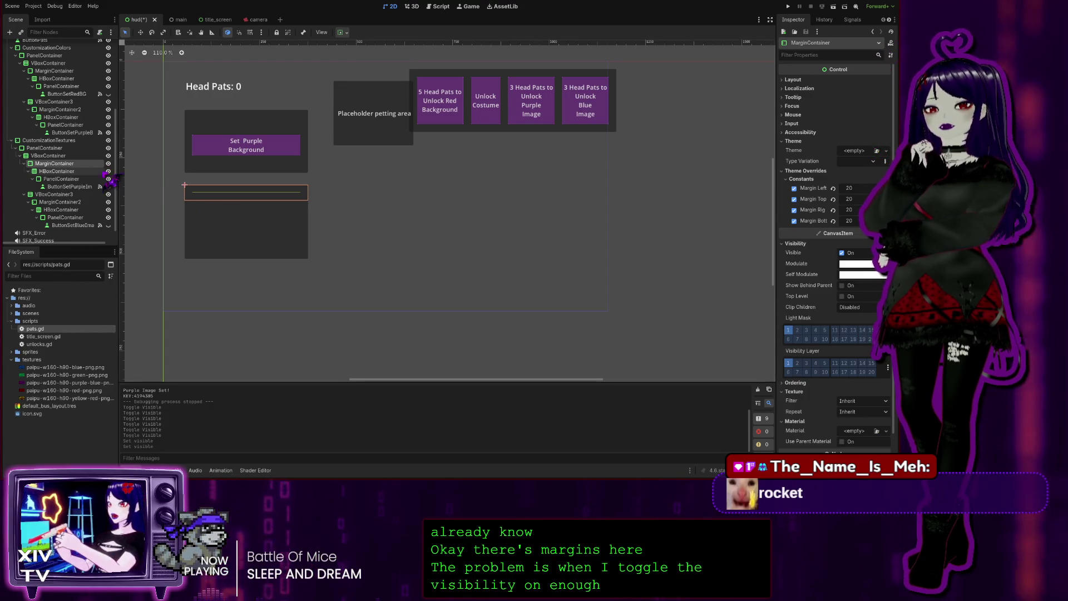
click(109, 164)
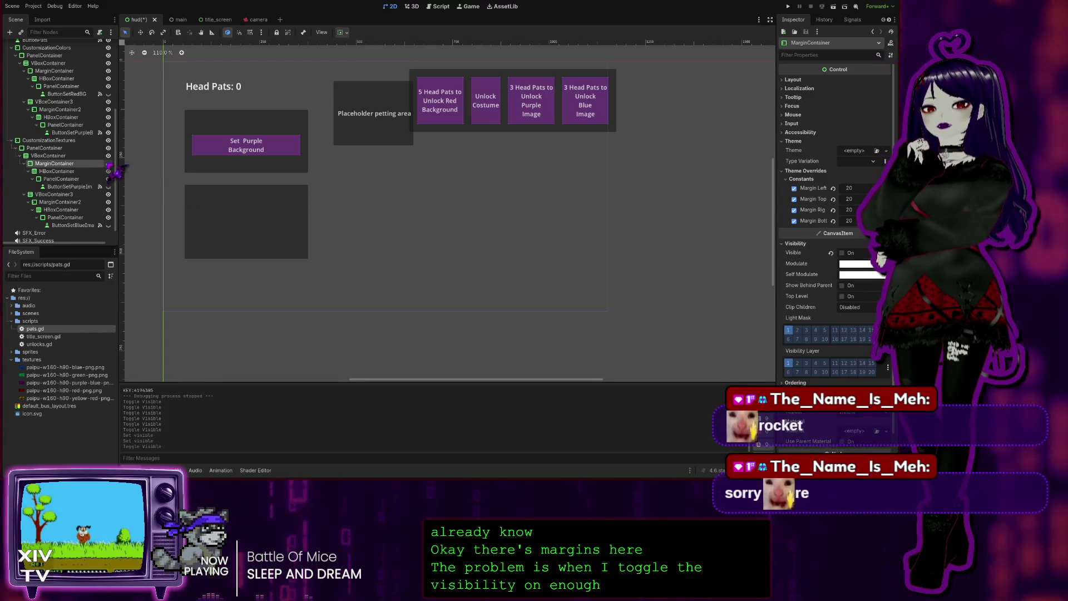
click(108, 163)
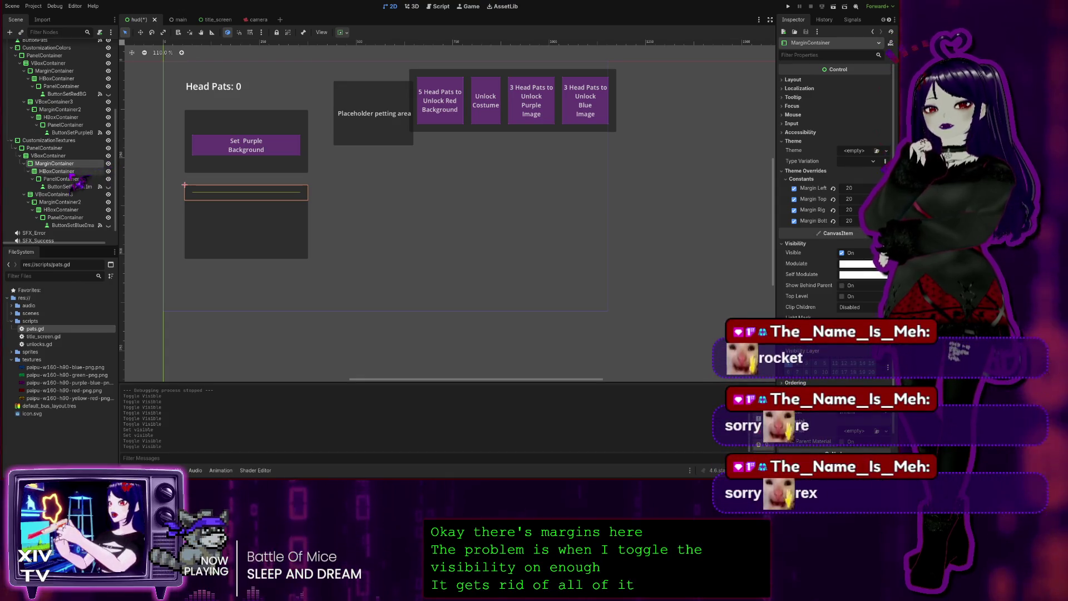
click(109, 172)
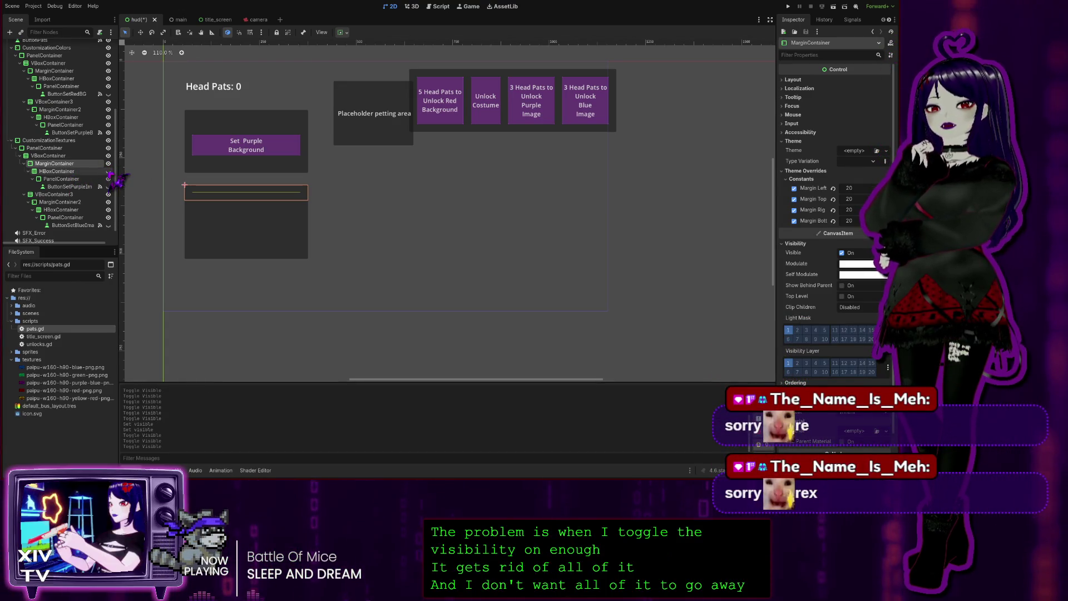
click(75, 171)
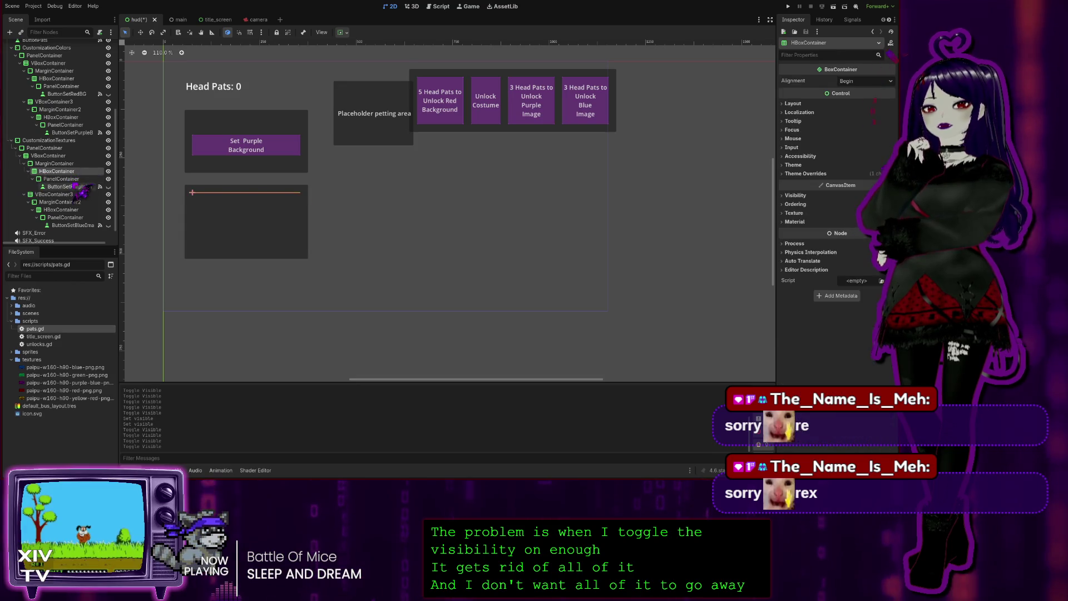
click(78, 179)
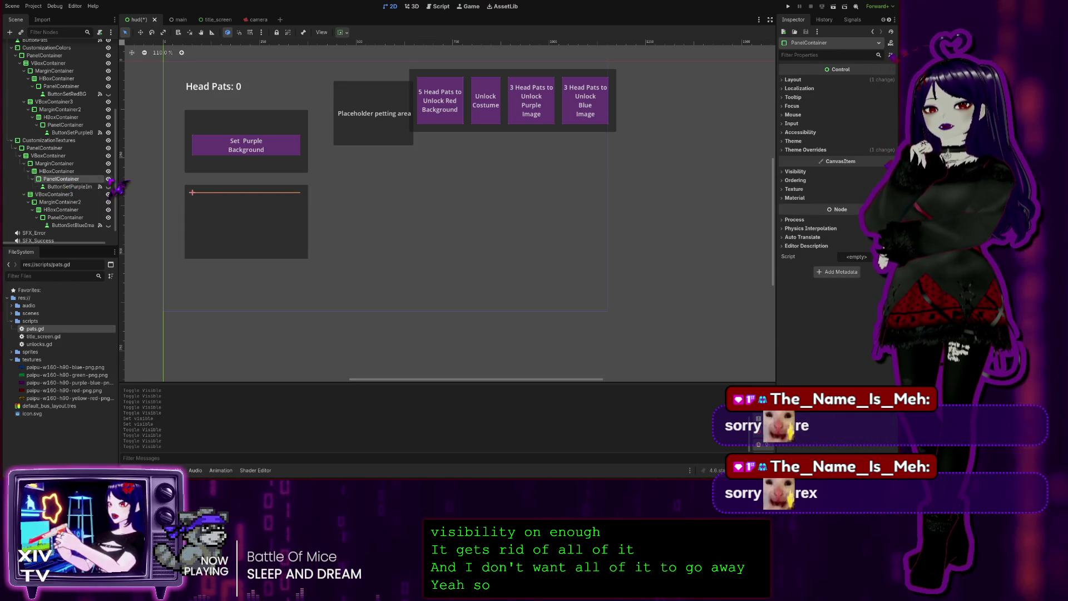
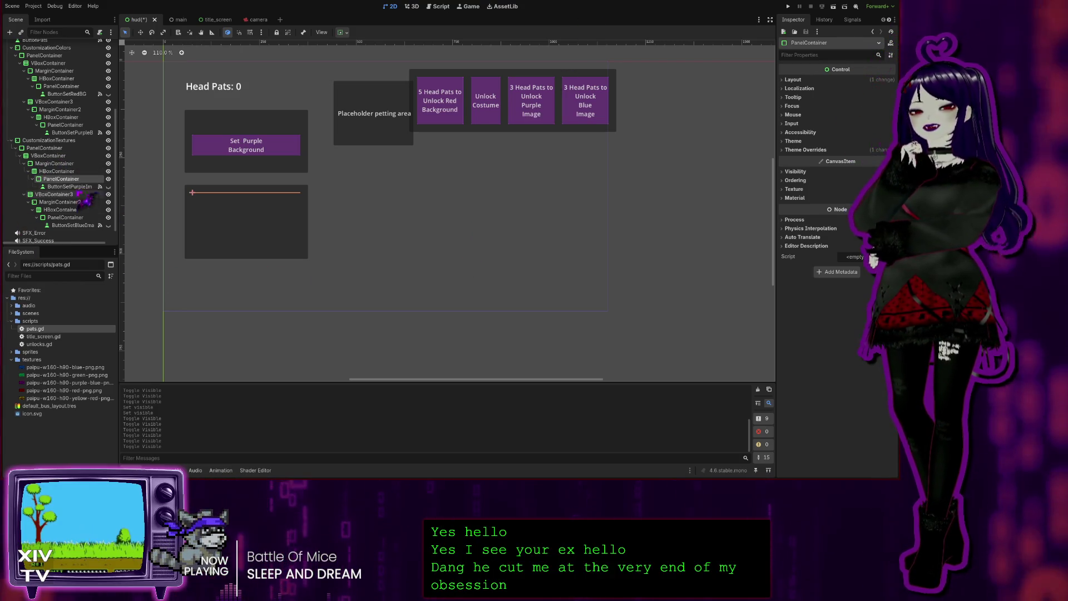
- Inspect the layout settings of the CustomizationTextures, VBoxContainer3 and CustomizationColors panels
click(56, 142)
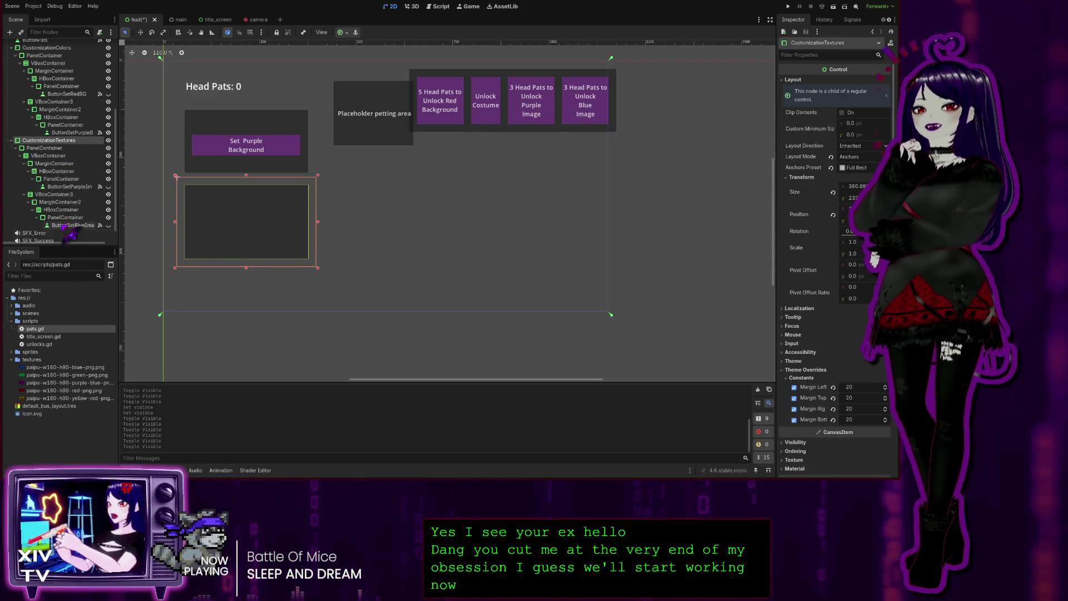
click(59, 194)
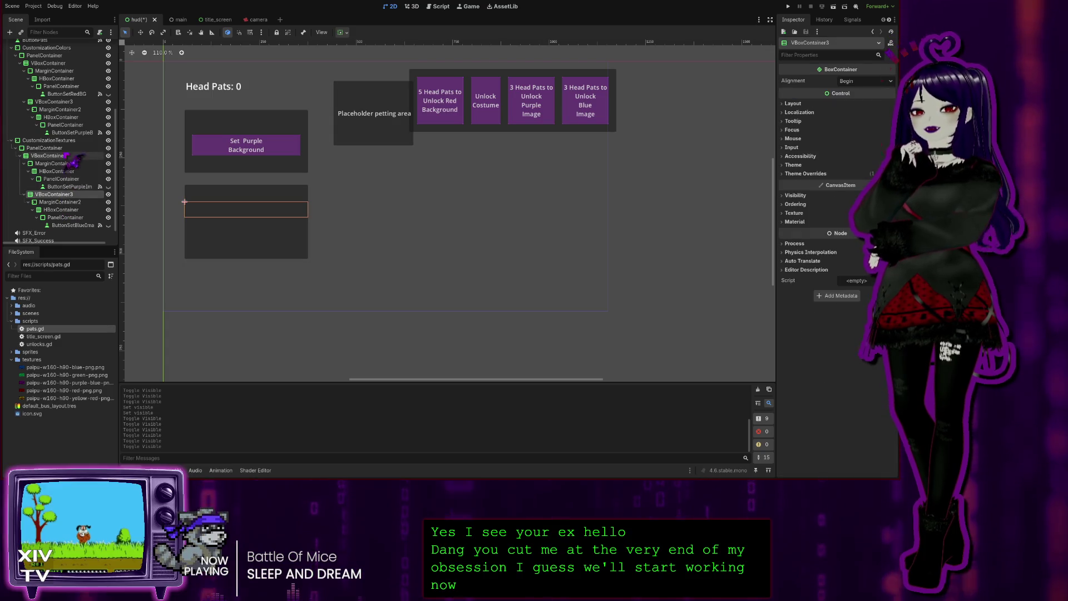
click(53, 141)
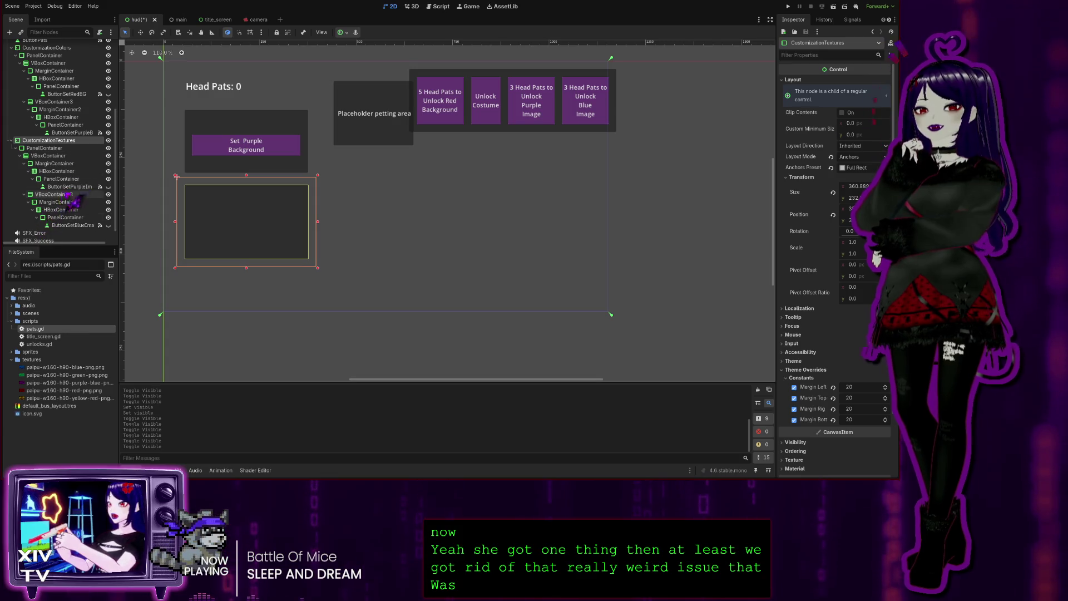
scroll(65, 207, down, 1)
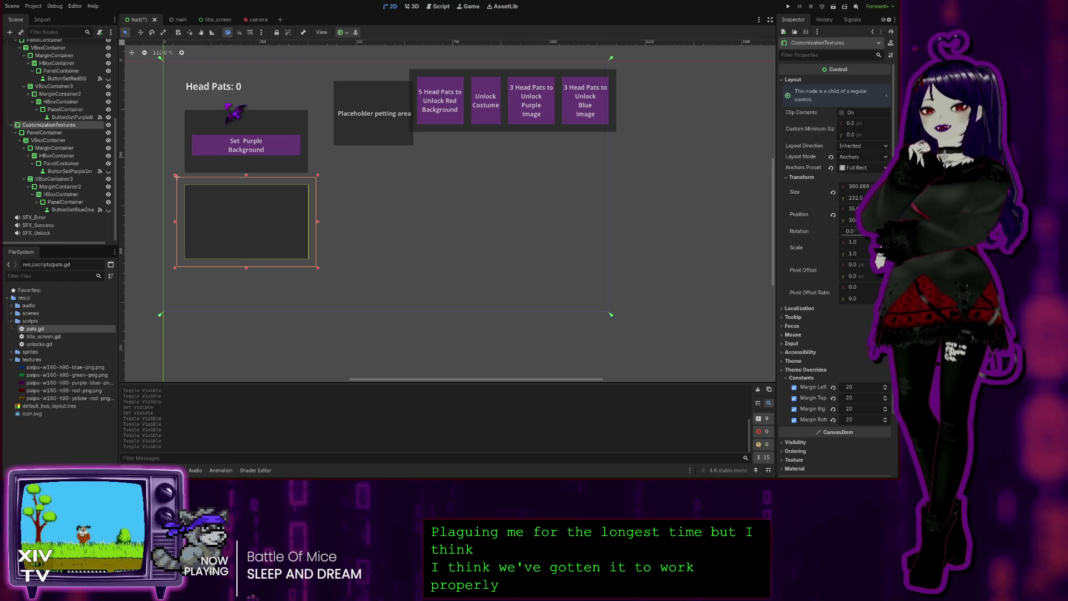
click(235, 114)
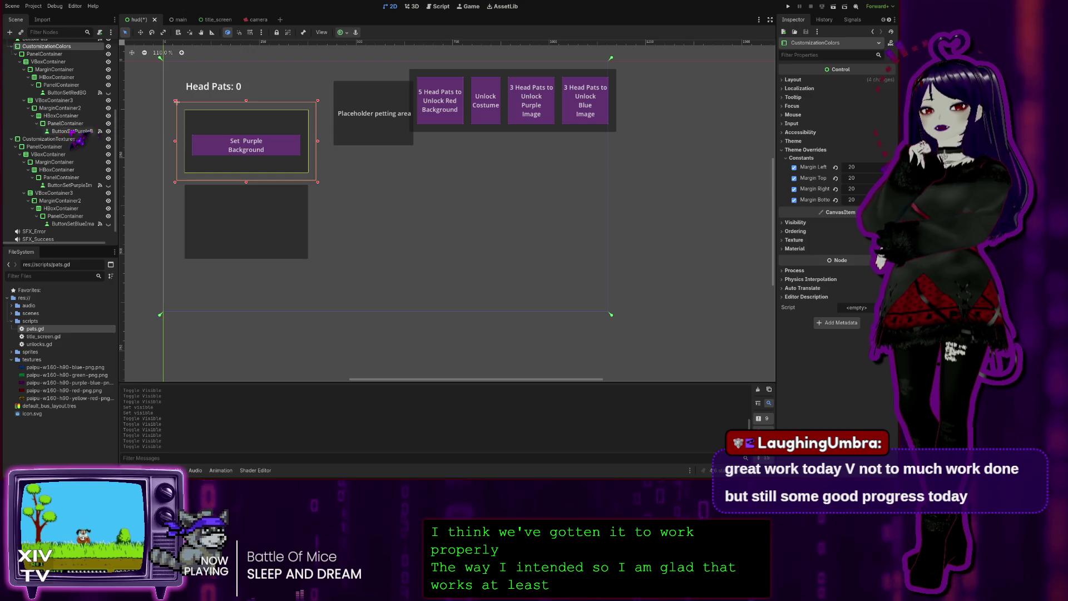
scroll(92, 133, up, 3)
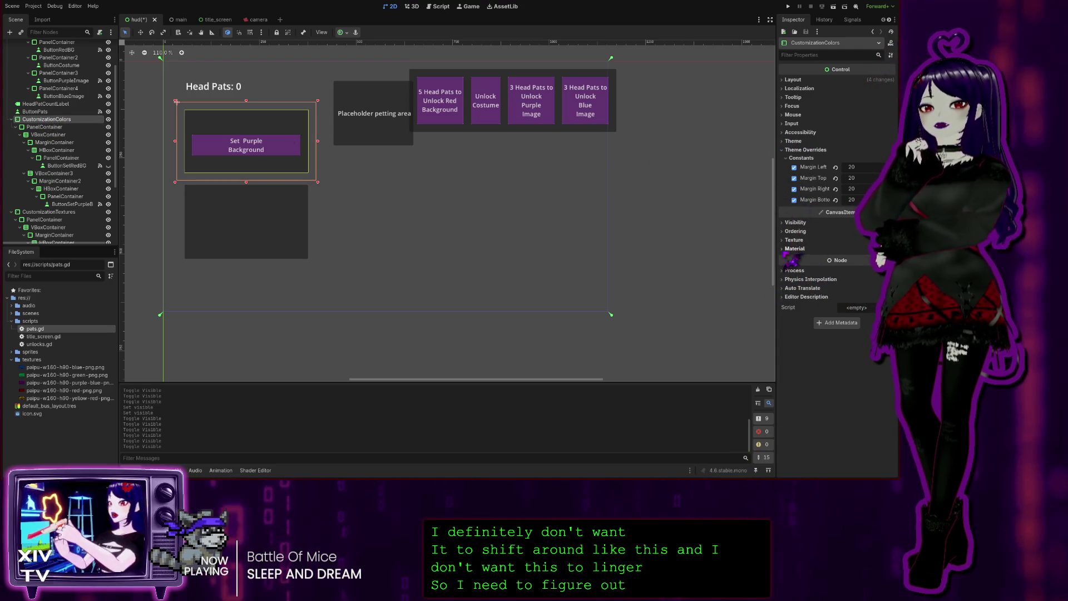
- Widen the Inspector and check CustomizationColors' Material and Theme settings
drag(776, 245, 778, 246)
click(795, 249)
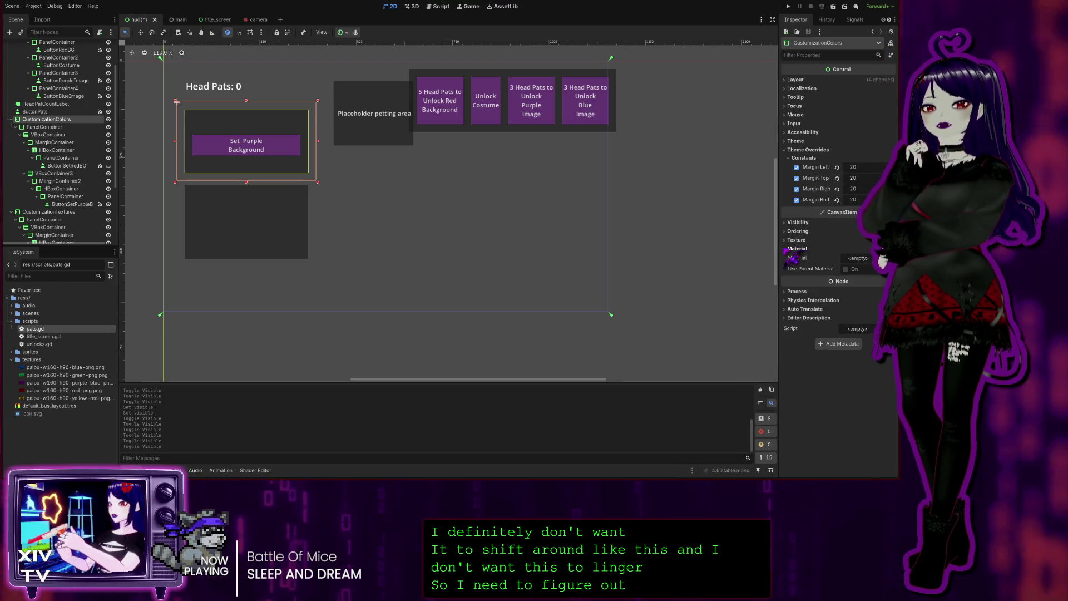
click(794, 248)
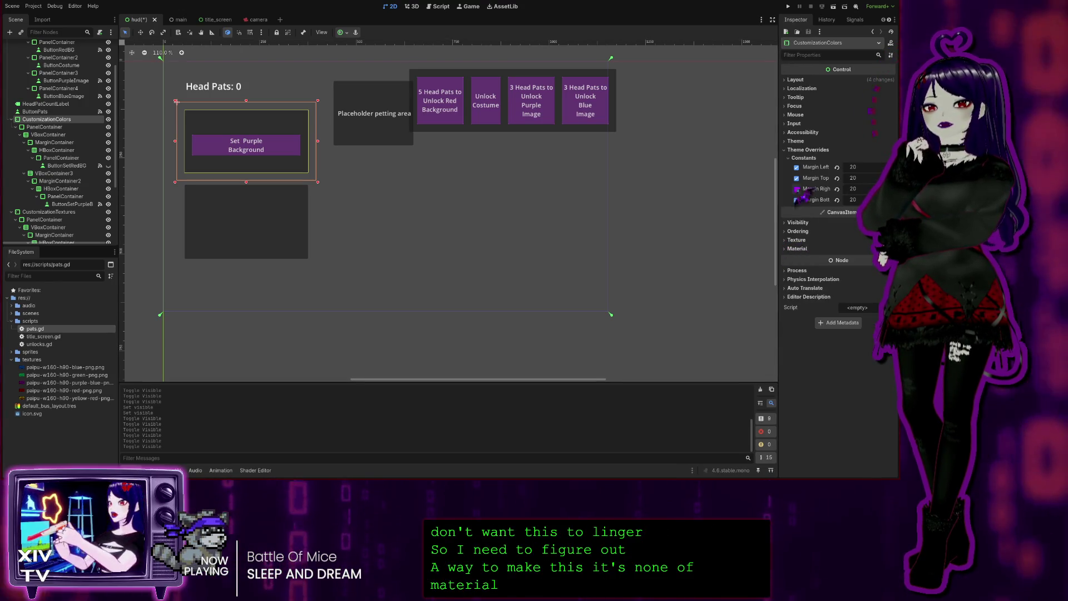
click(792, 158)
click(793, 158)
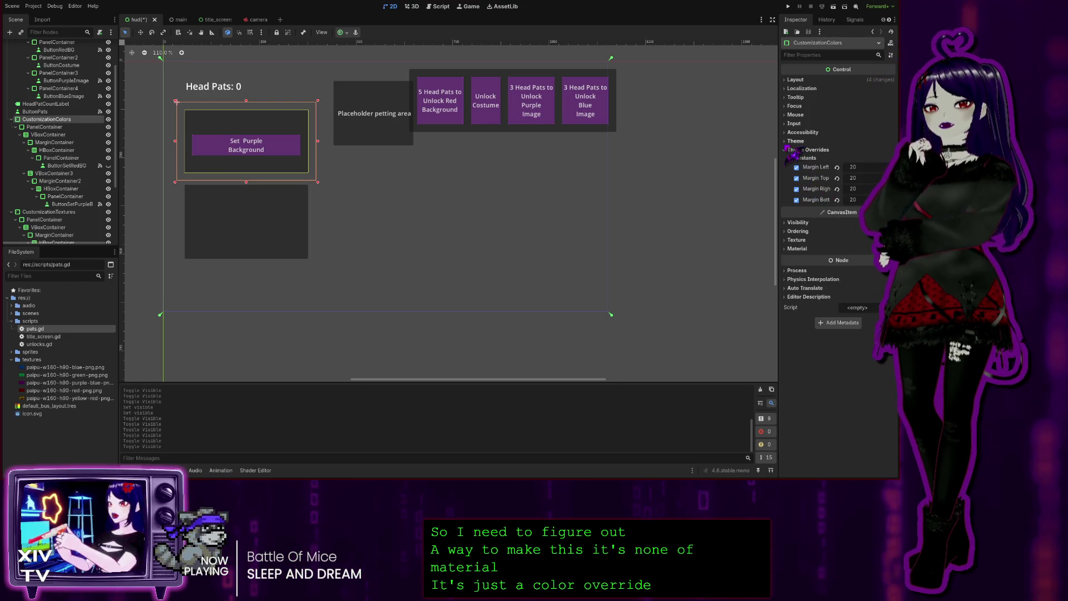
click(792, 141)
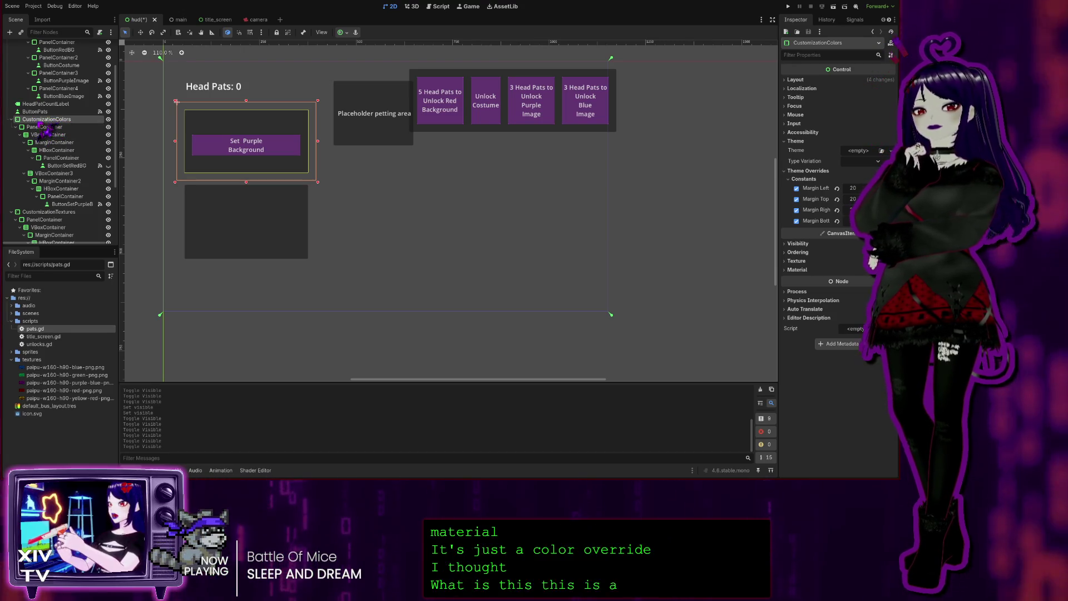
- Select the PanelContainer under CustomizationColors and expand its Panel StyleBoxFlat style override
click(46, 127)
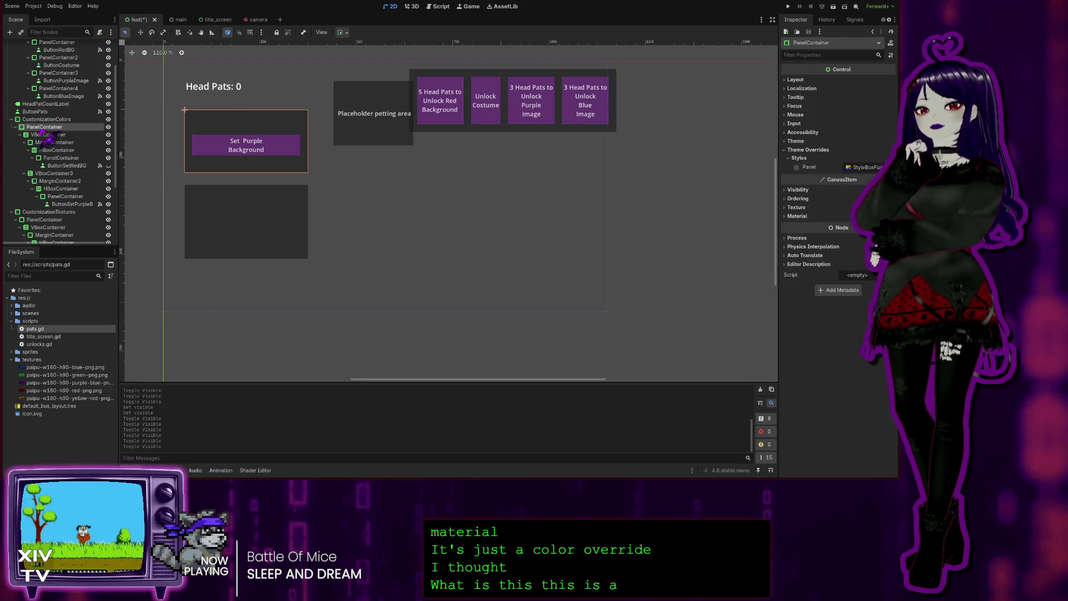
click(863, 168)
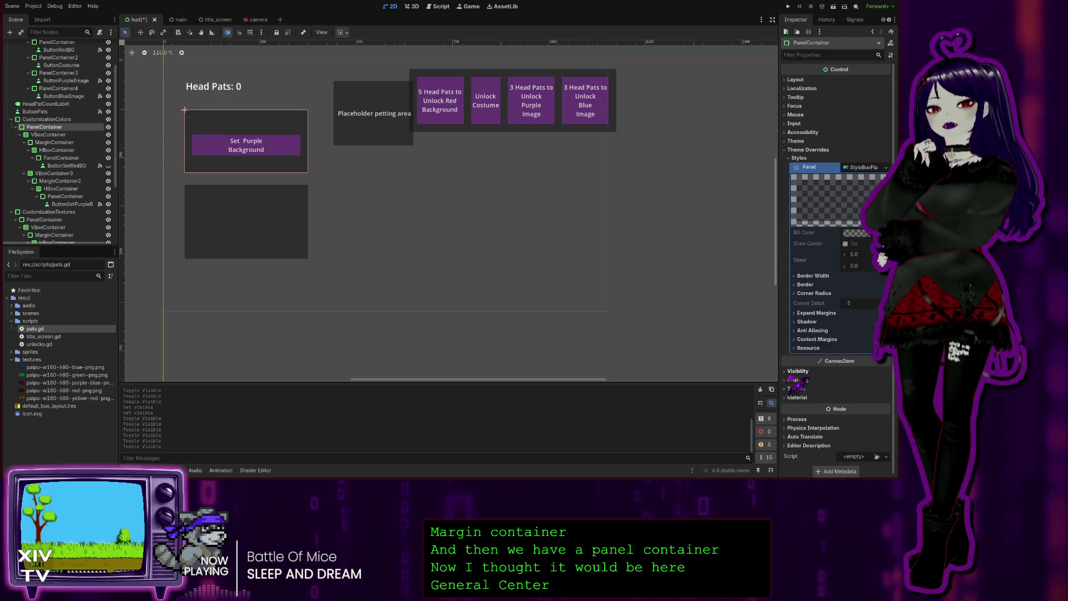
click(796, 371)
scroll(812, 372, down, 3)
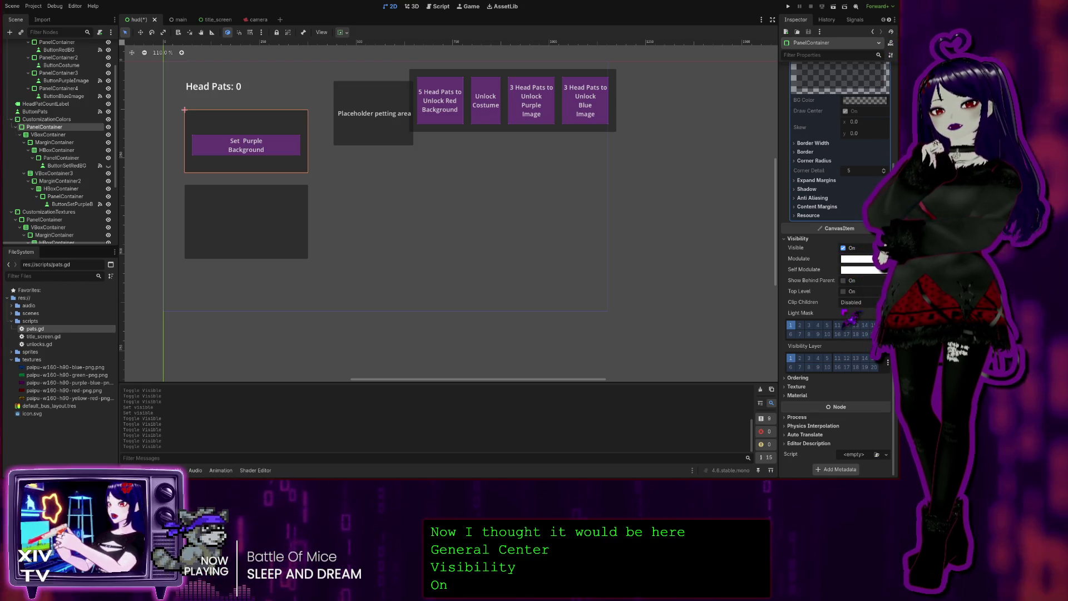
click(795, 387)
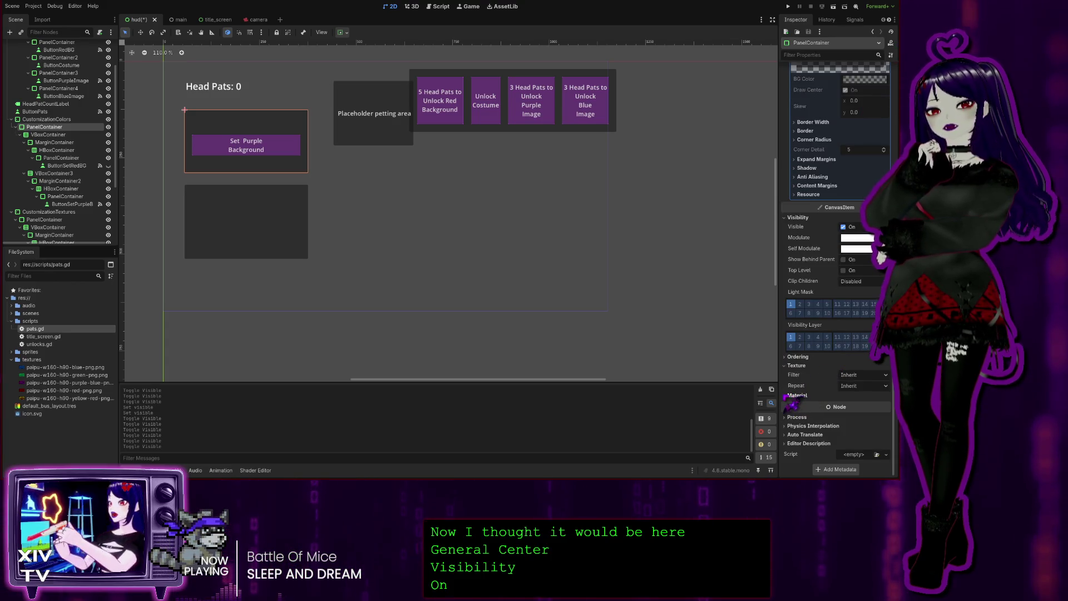
click(796, 395)
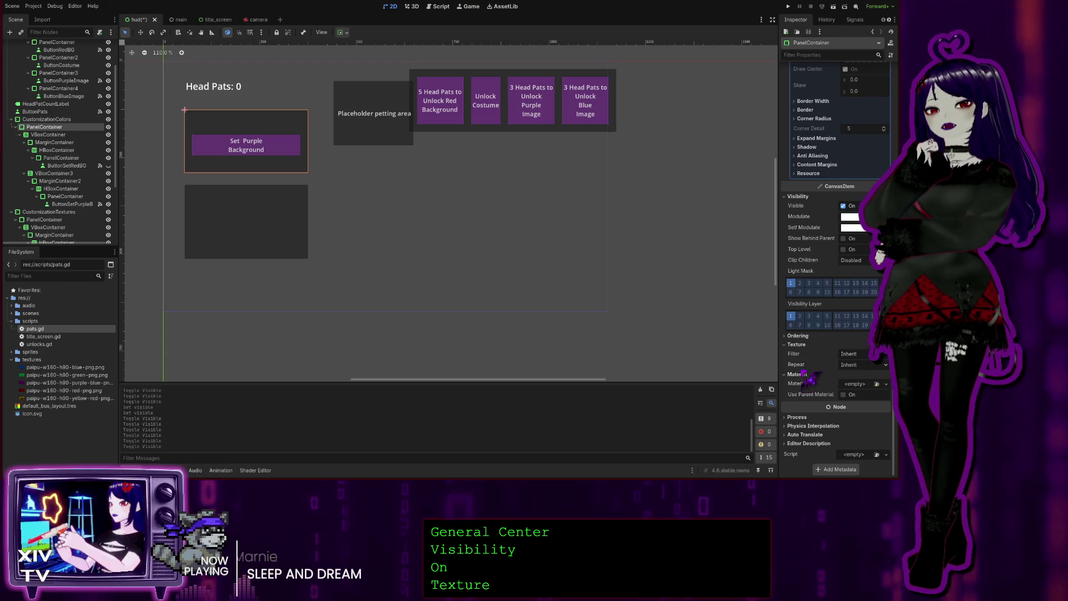
scroll(812, 267, up, 5)
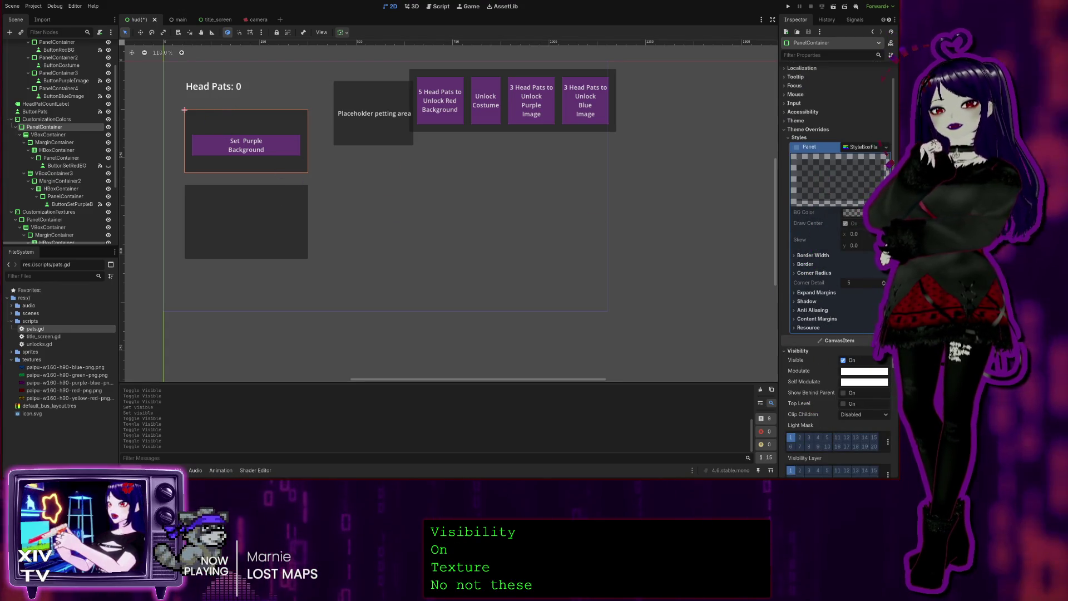
click(856, 147)
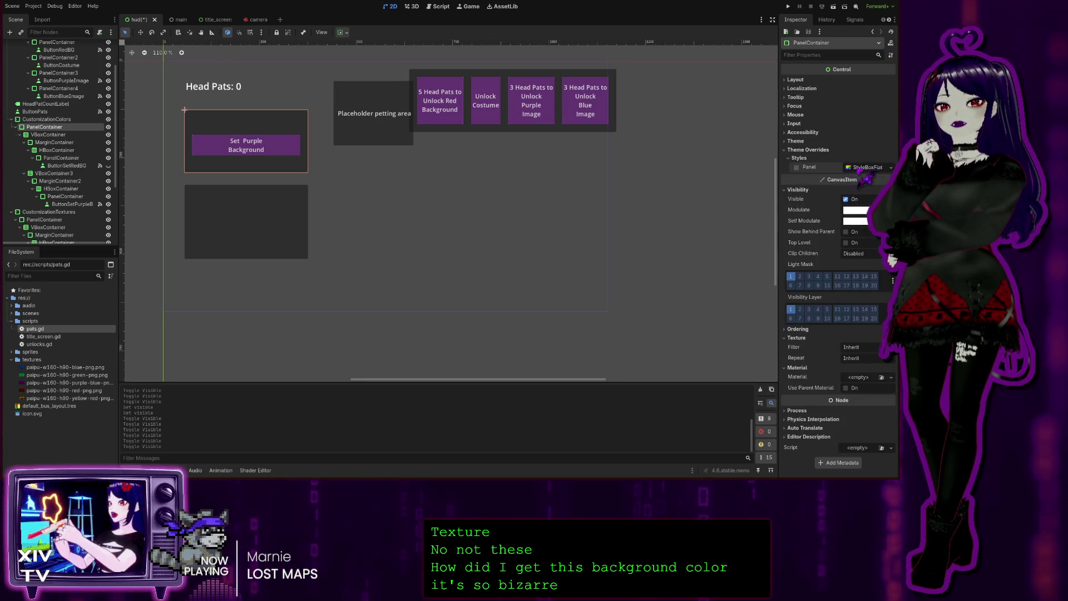
click(861, 168)
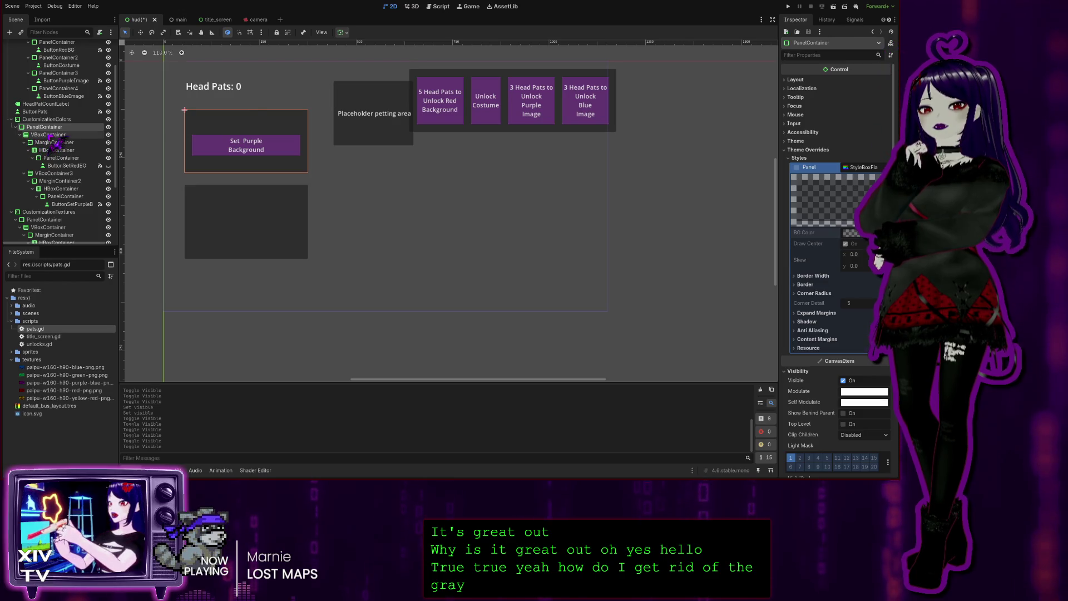
click(108, 127)
click(109, 127)
click(55, 135)
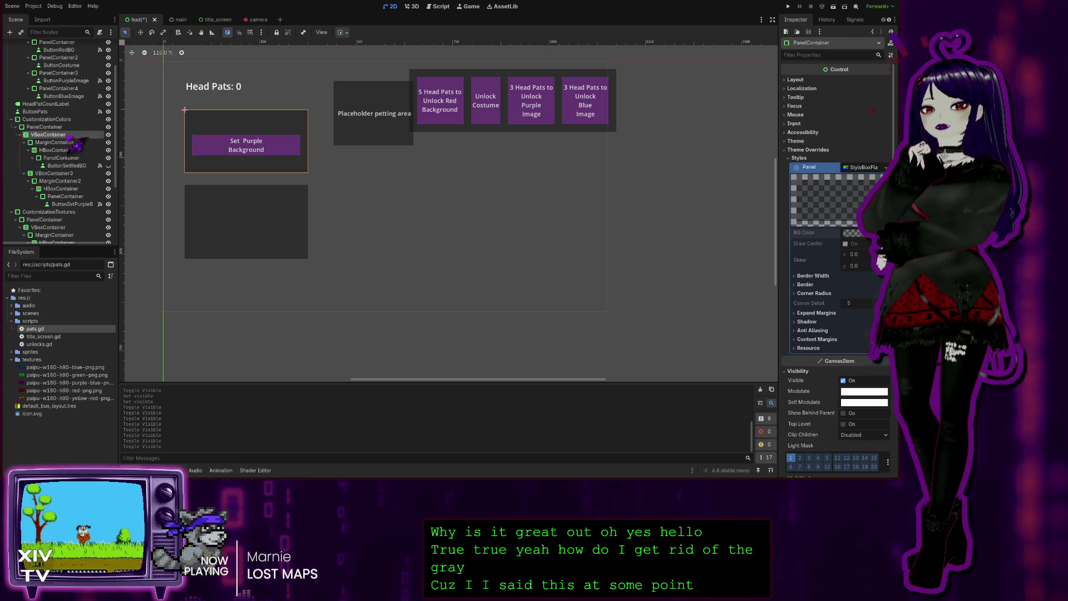
click(109, 134)
click(109, 135)
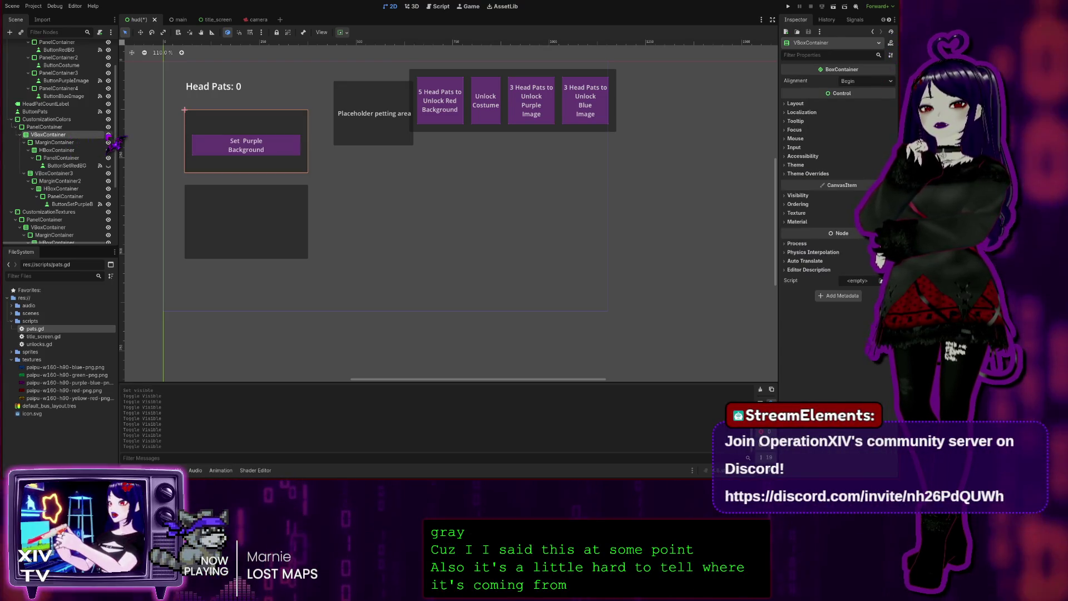
click(67, 143)
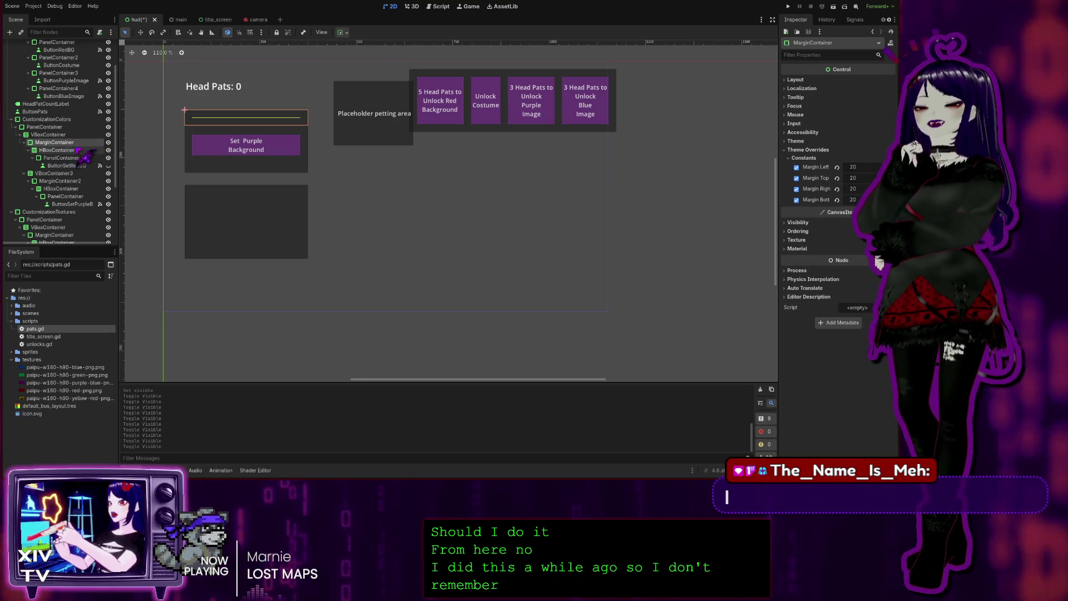
click(52, 135)
click(55, 143)
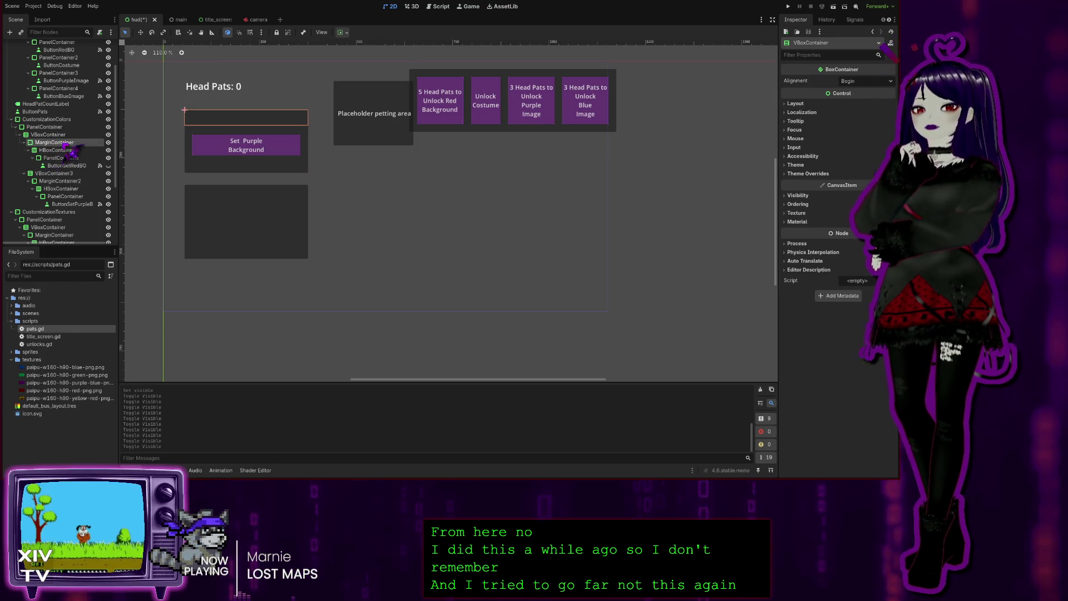
click(58, 150)
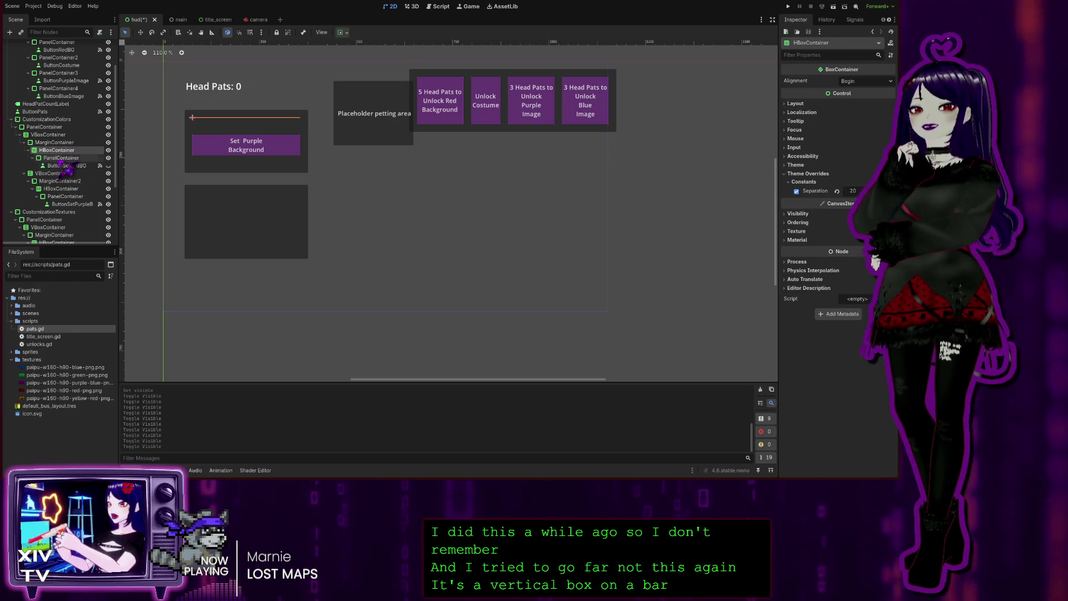
click(61, 158)
click(63, 167)
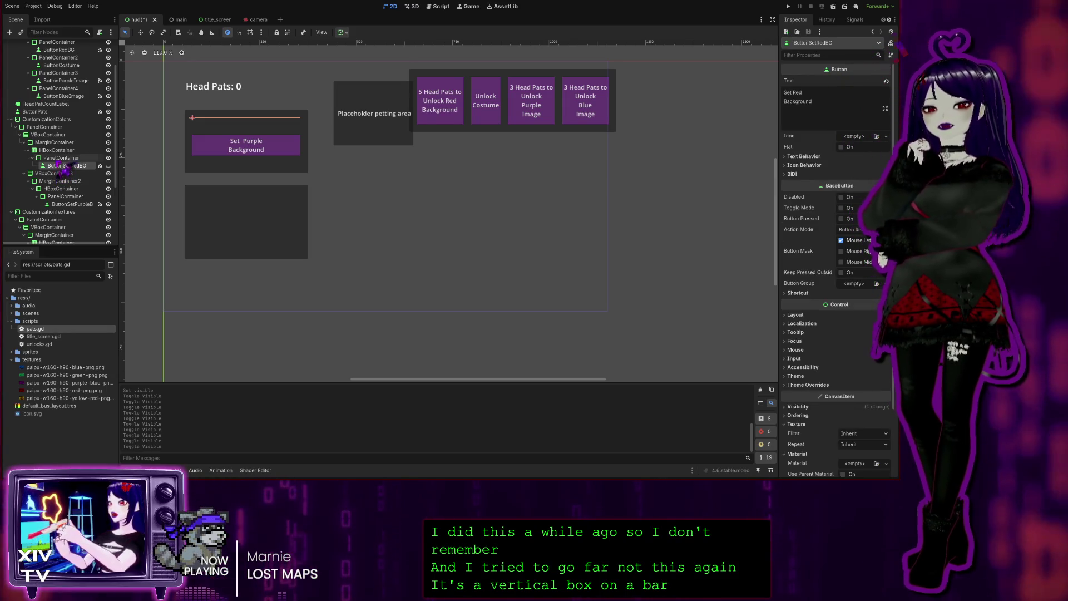
click(61, 159)
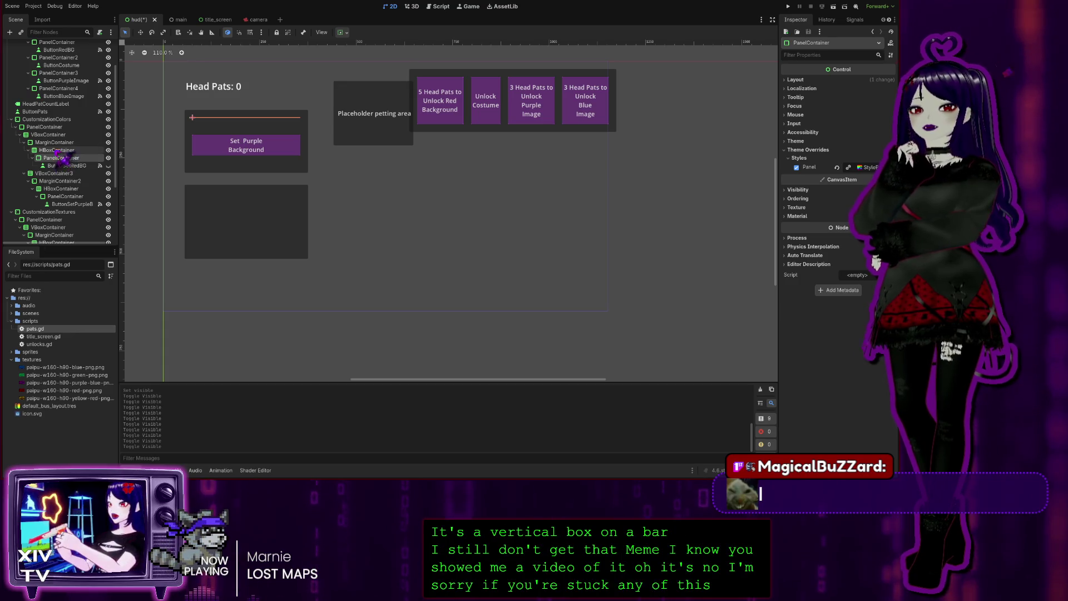
click(62, 150)
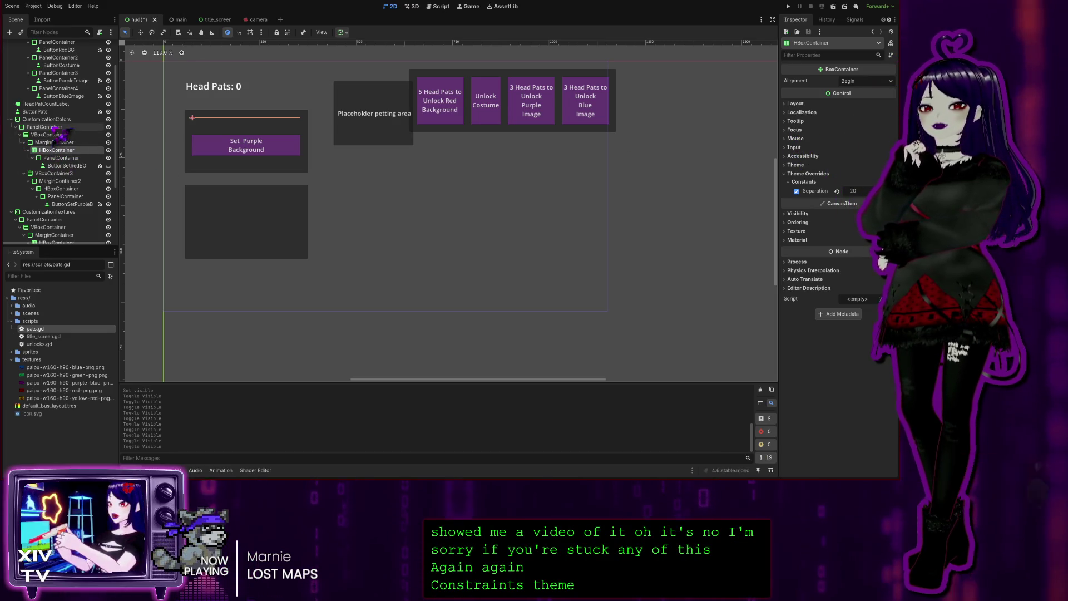
click(54, 127)
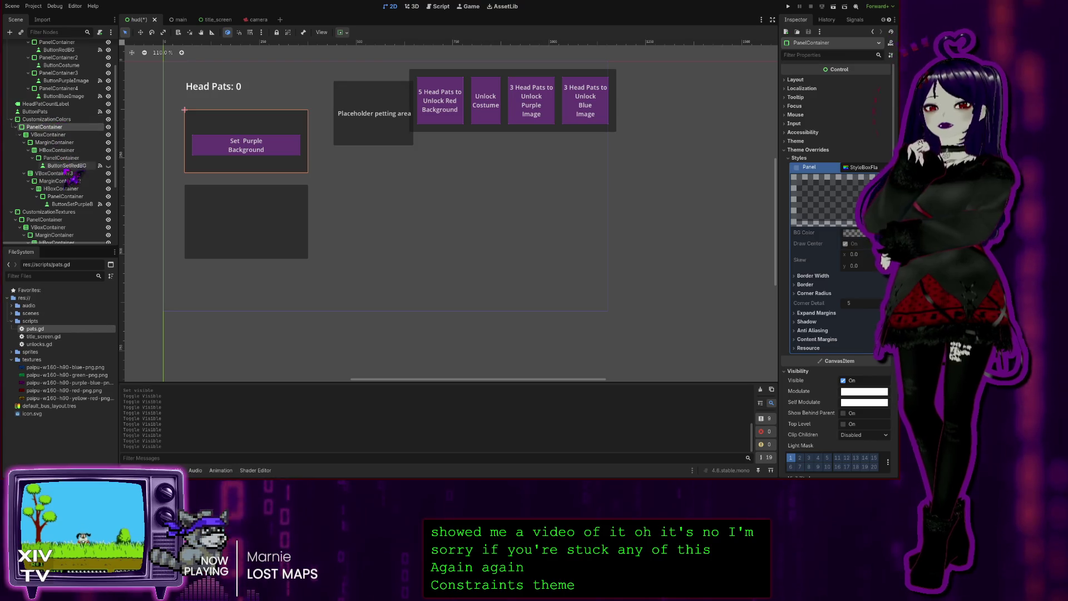
click(109, 127)
click(109, 127)
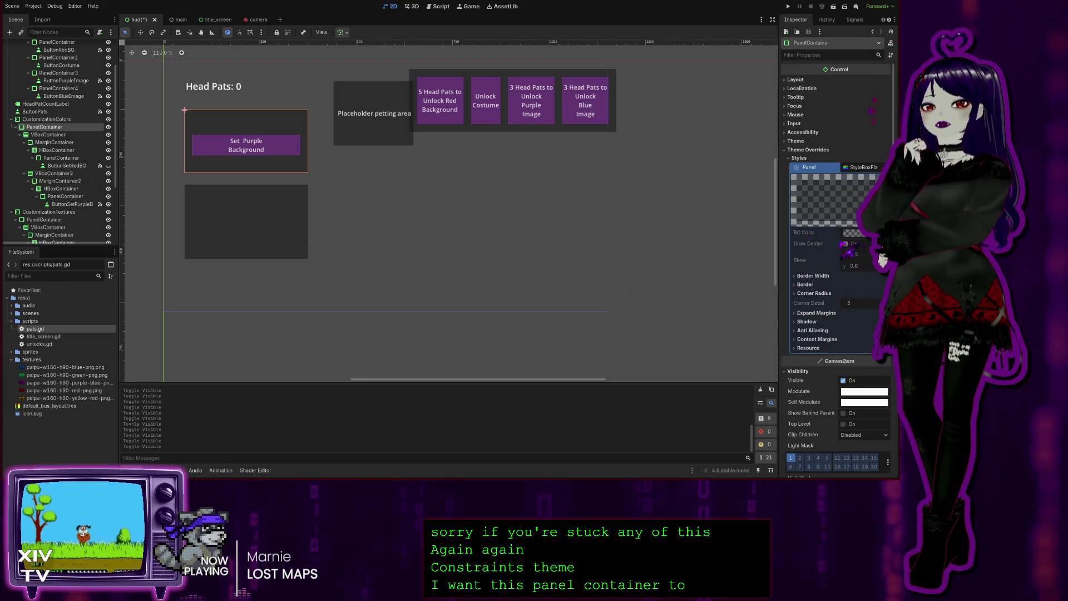
click(803, 322)
click(804, 322)
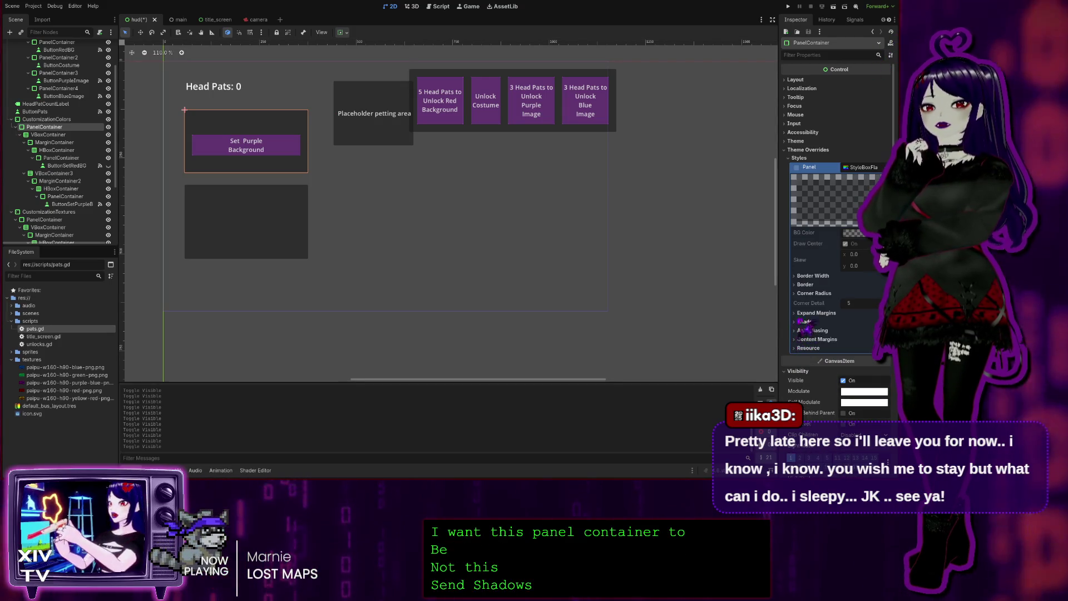
click(801, 285)
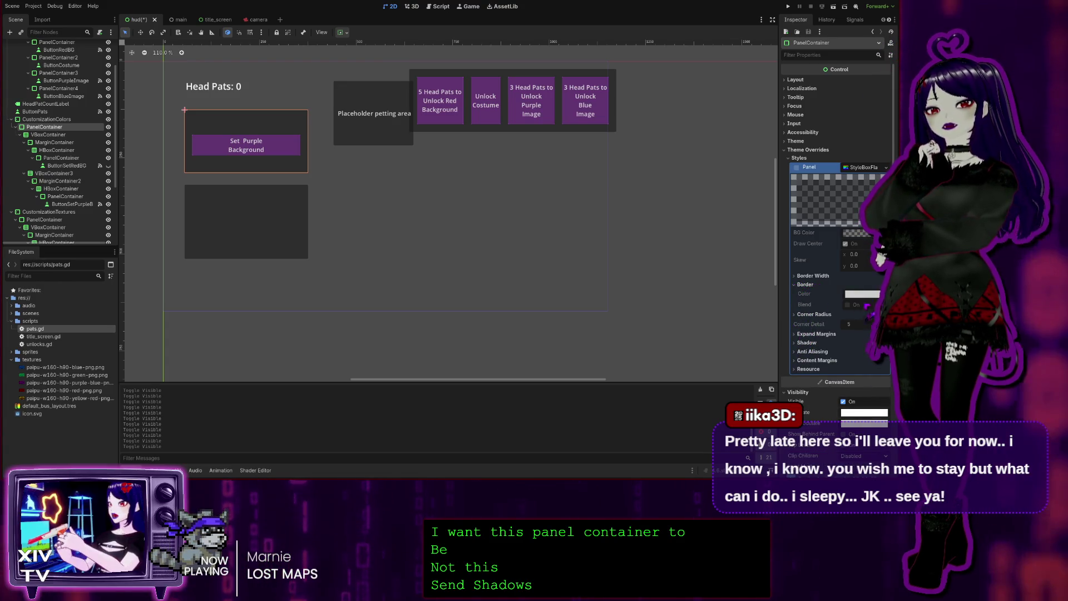
click(801, 284)
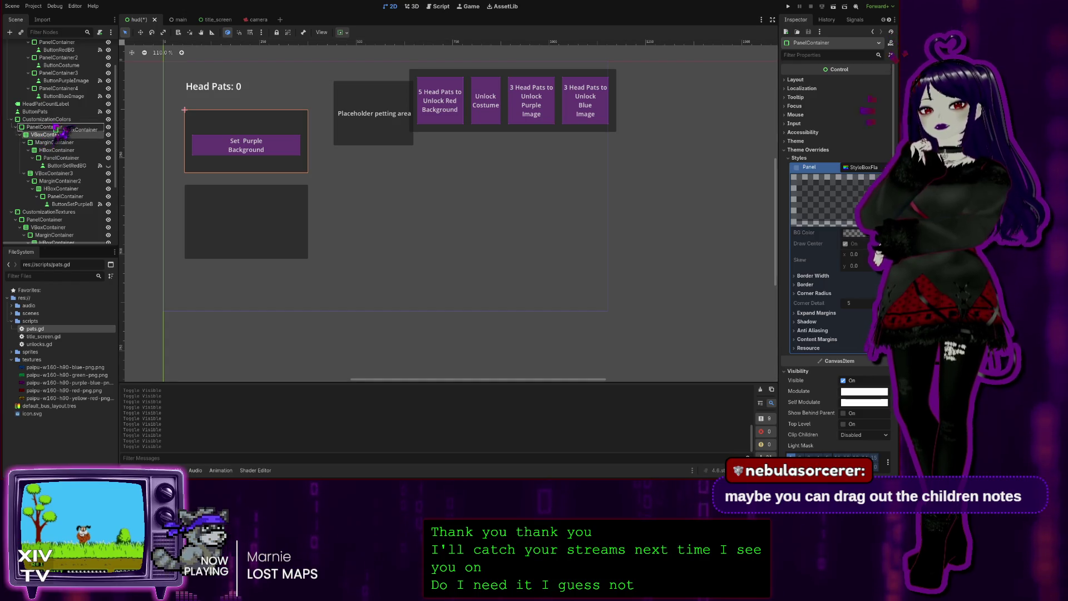
drag(44, 136, 50, 130)
- Select the colour buttons' PanelContainer and hide it to remove the grey boxes
click(50, 127)
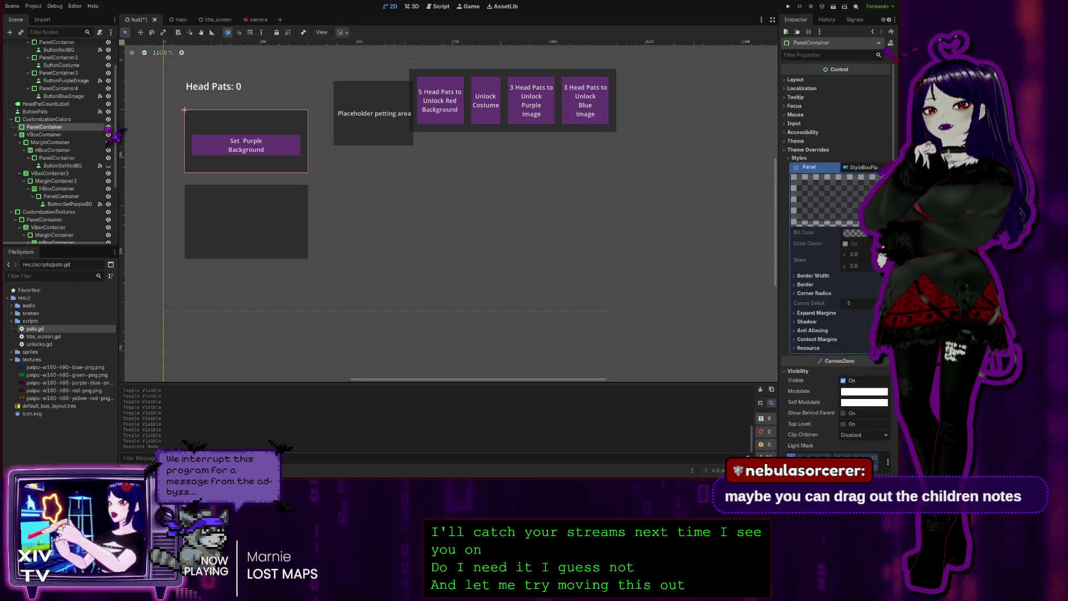
click(108, 127)
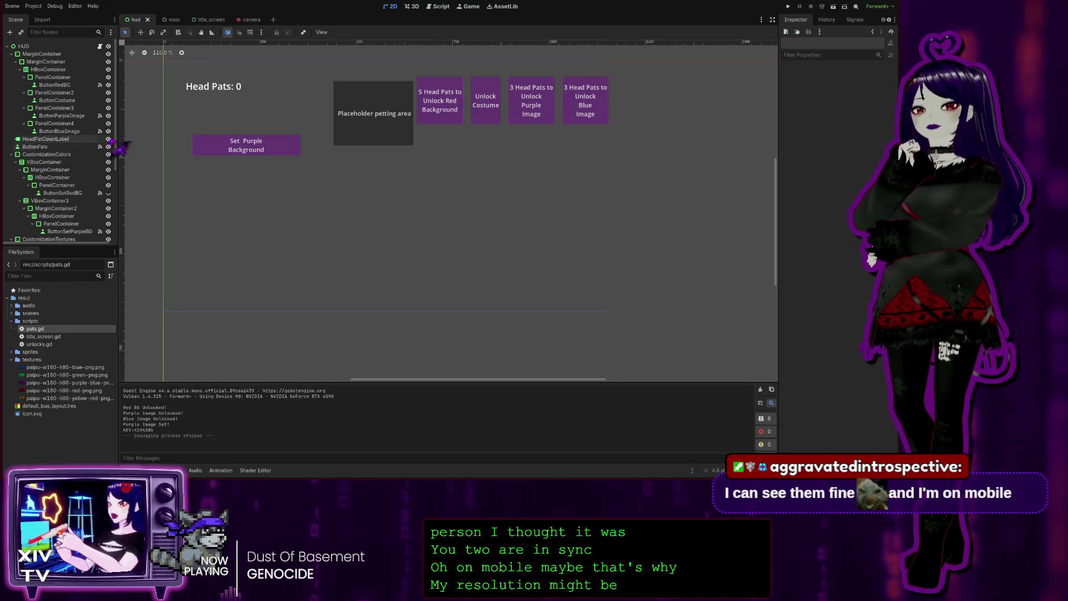
- Select ButtonRedBG, briefly toggle its visibility, and inspect the PanelContainer holding it
scroll(58, 144, down, 3)
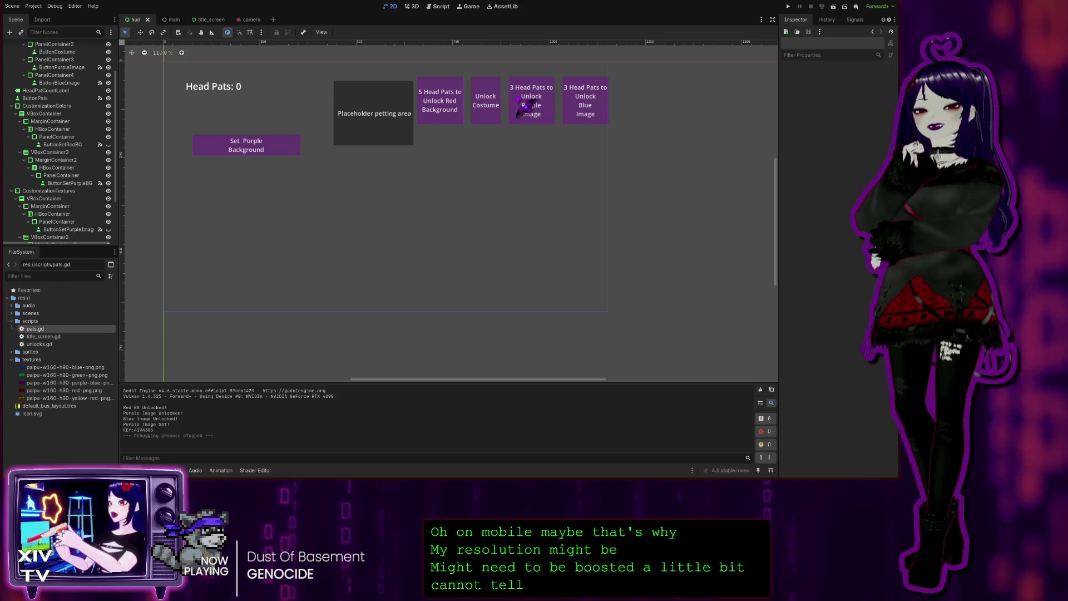
click(418, 79)
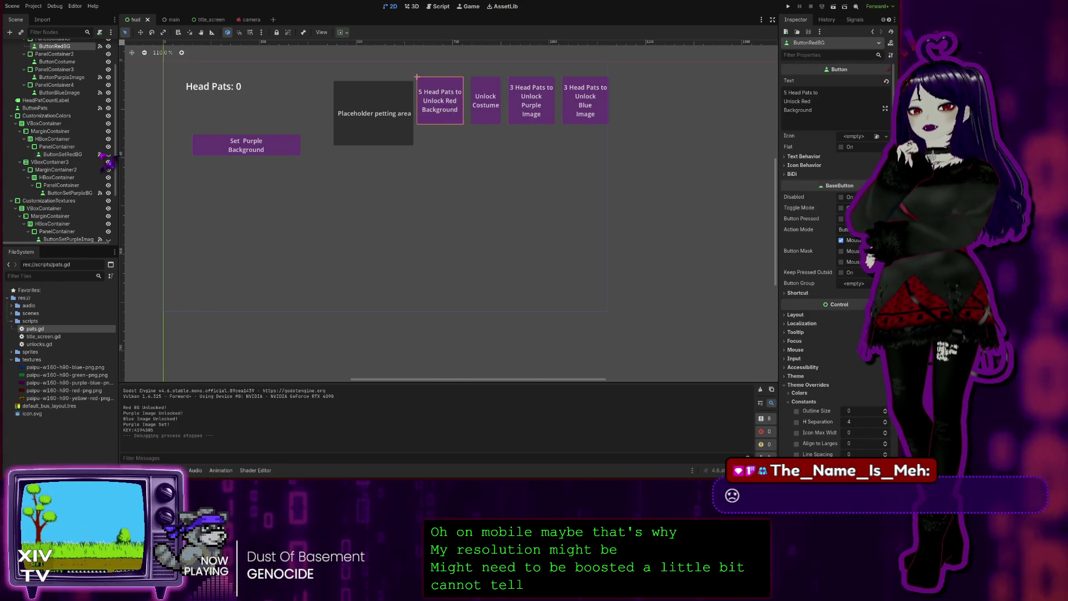
scroll(58, 142, up, 3)
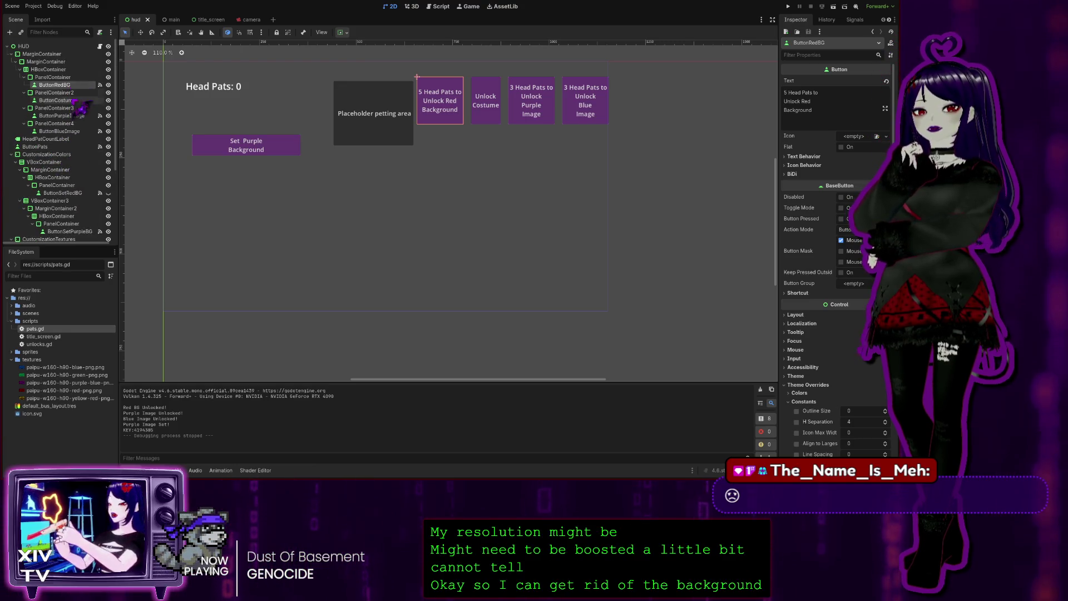
click(108, 84)
click(108, 84)
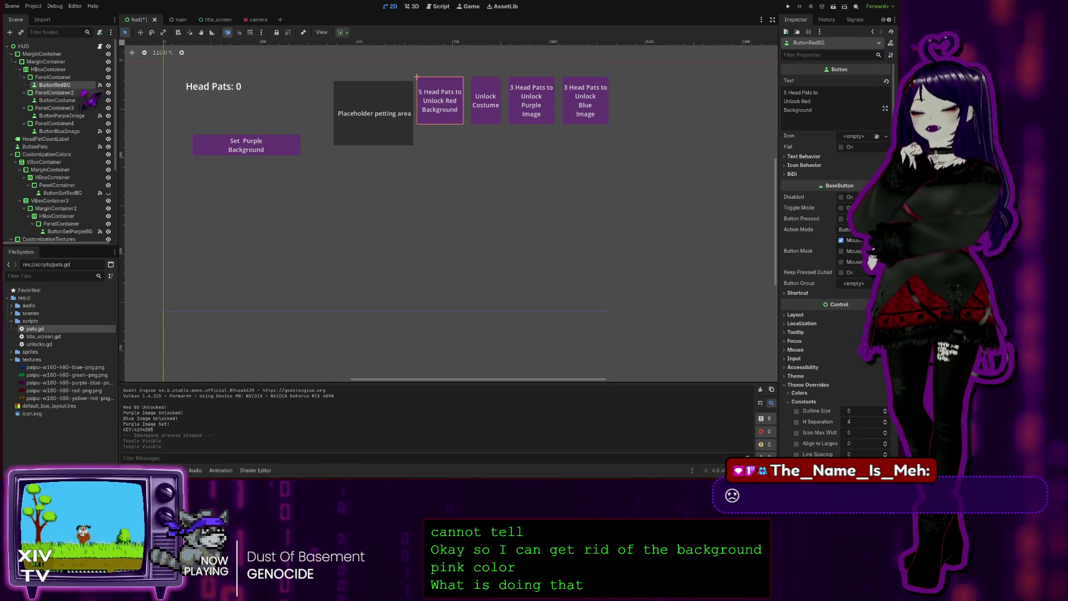
click(66, 77)
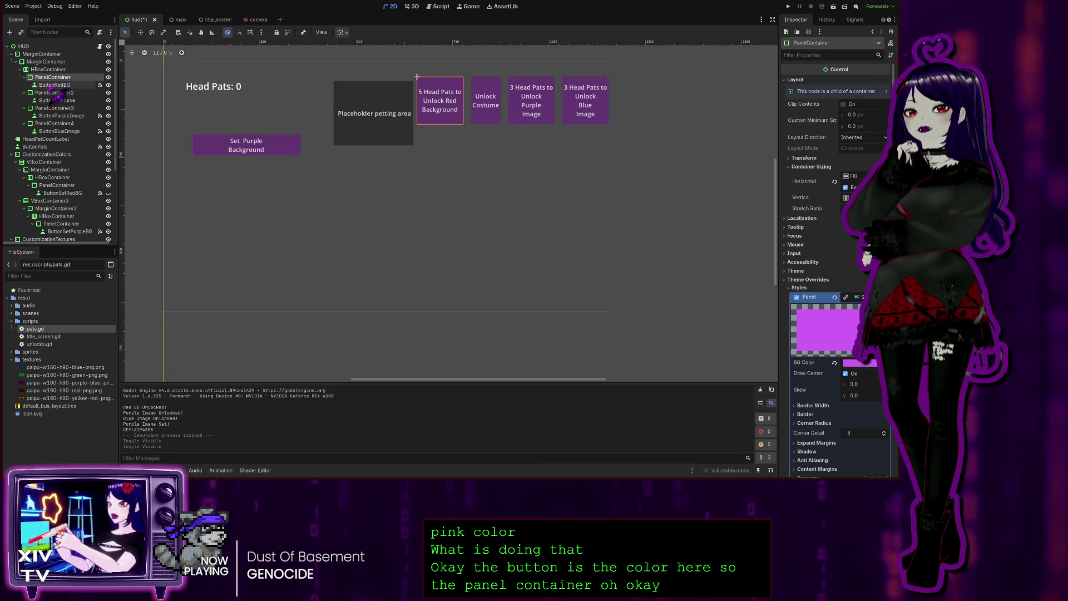
- Move ButtonRedBG, ButtonCostume and ButtonBlueImage directly into the HBoxContainer
drag(55, 85, 57, 72)
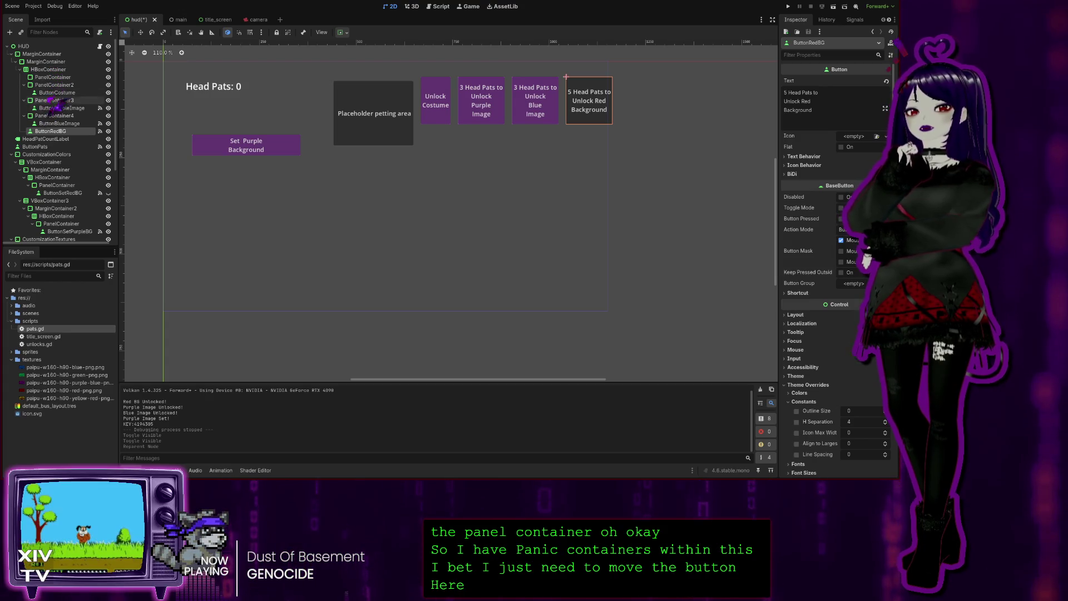
drag(56, 92, 55, 73)
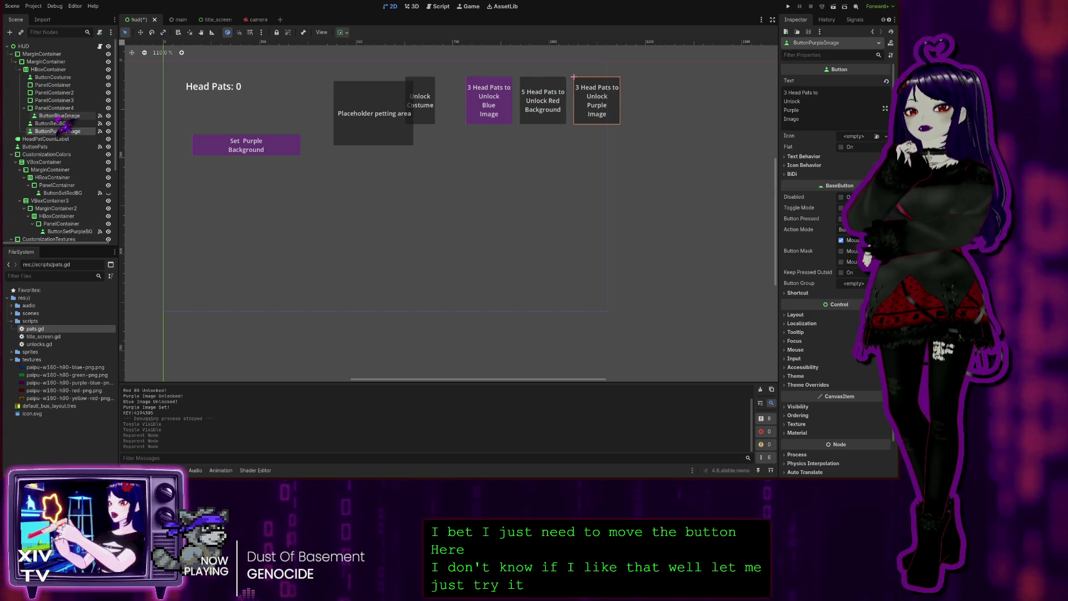
drag(58, 117, 63, 78)
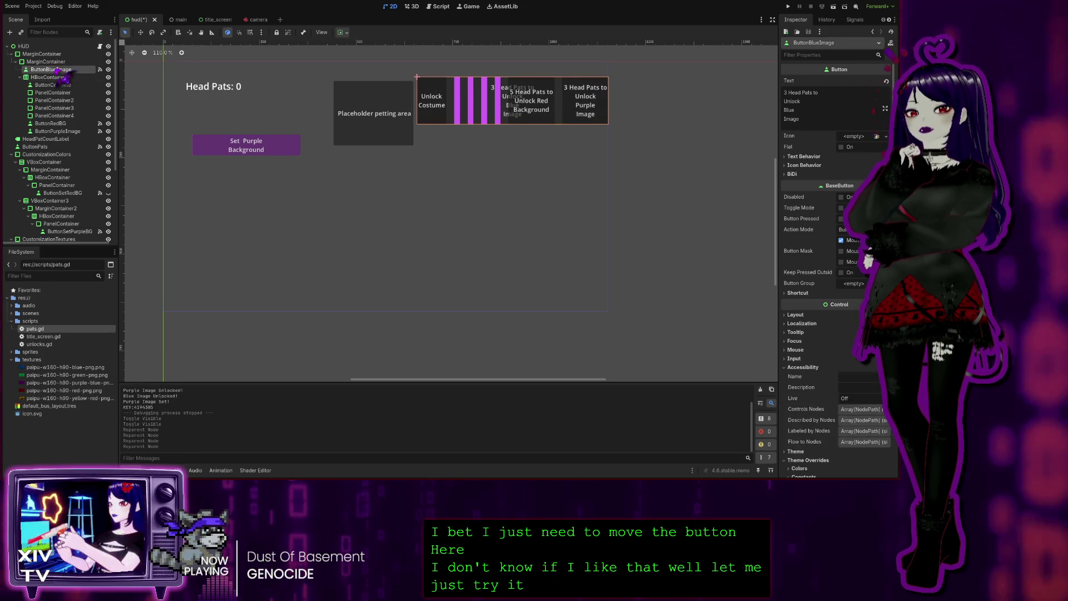
- Hide PanelContainer through PanelContainer4 and run the project to test the layout
click(108, 93)
click(108, 100)
click(108, 108)
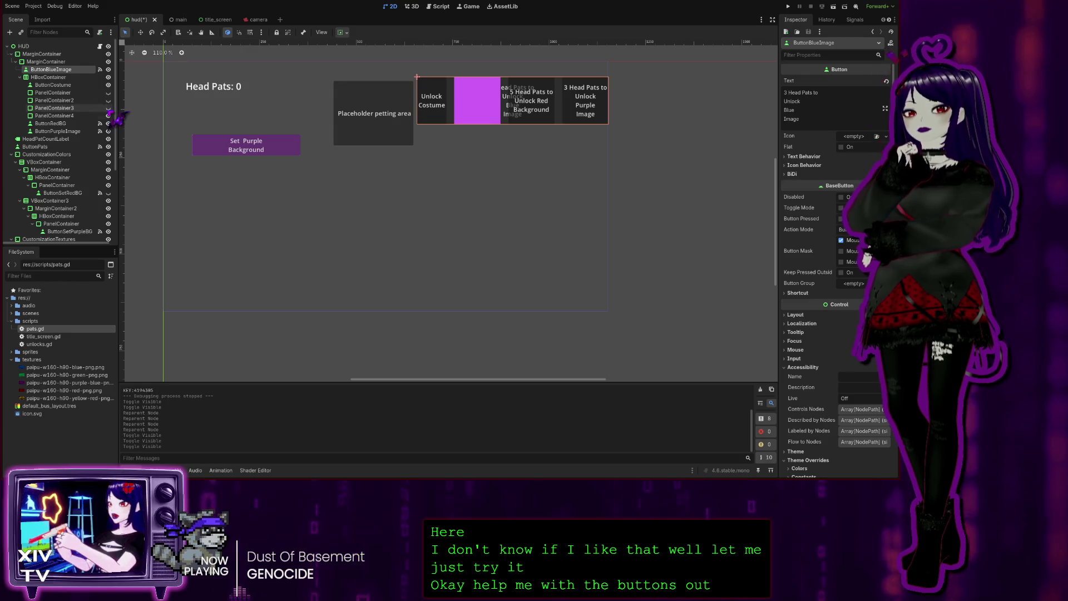
click(109, 115)
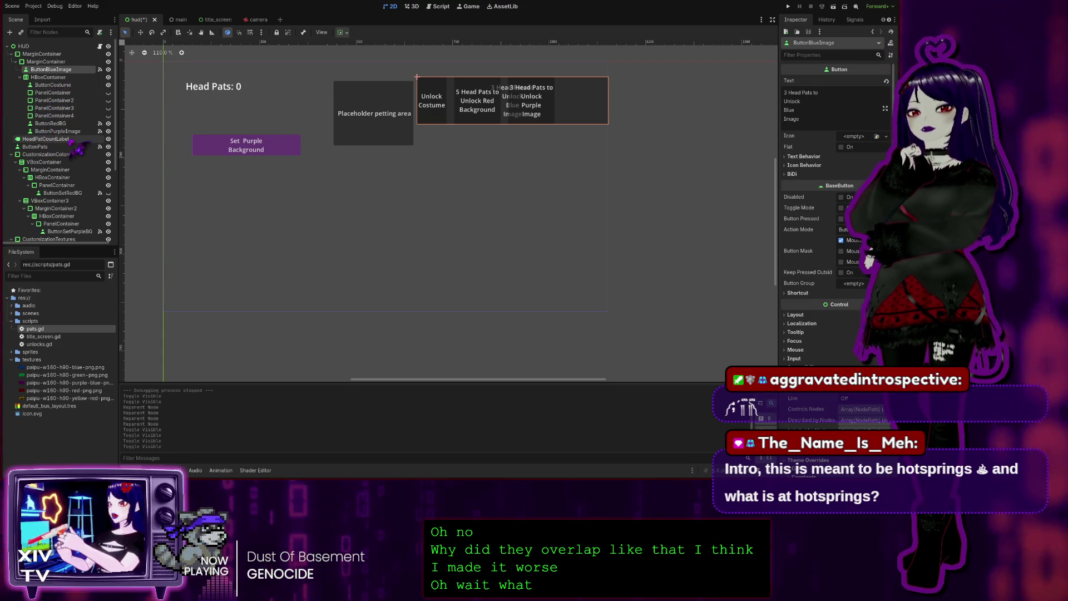
click(789, 6)
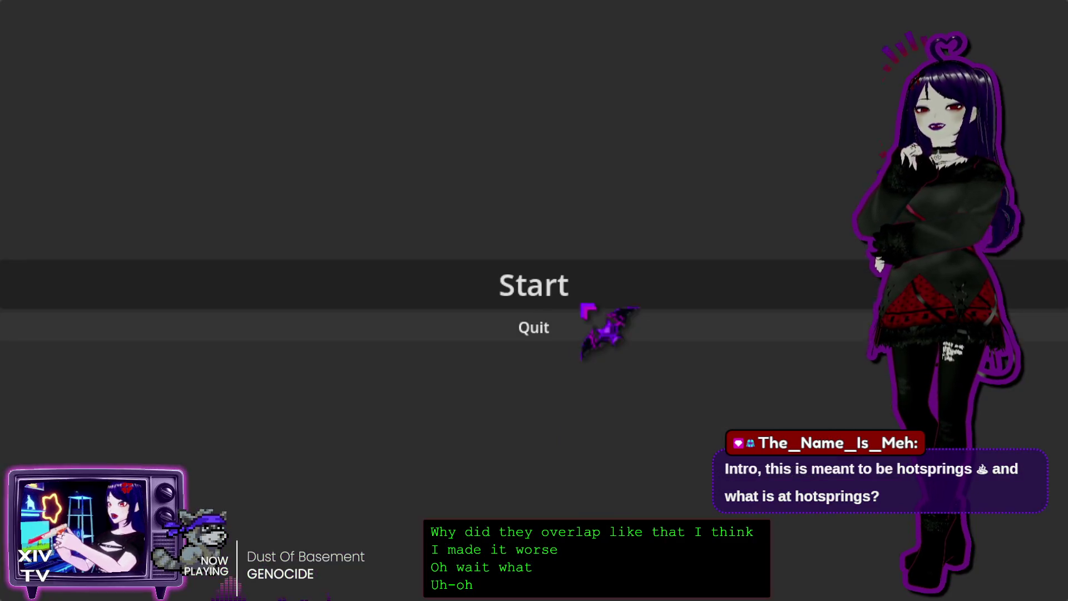
- Start the game, open the pause menu, and quit the test run
click(520, 295)
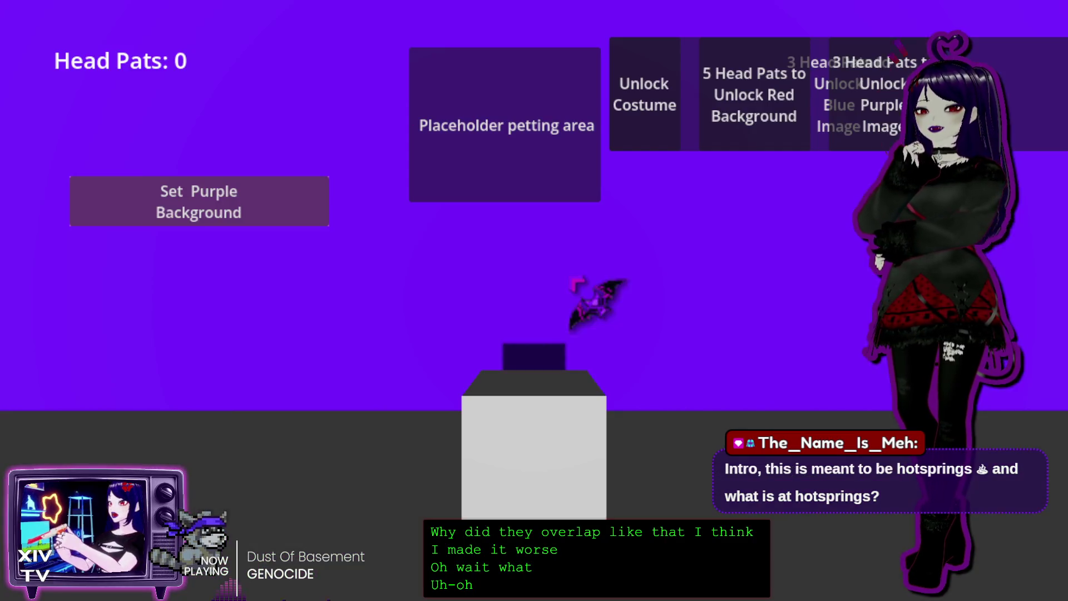
key(Escape)
key(Escape)
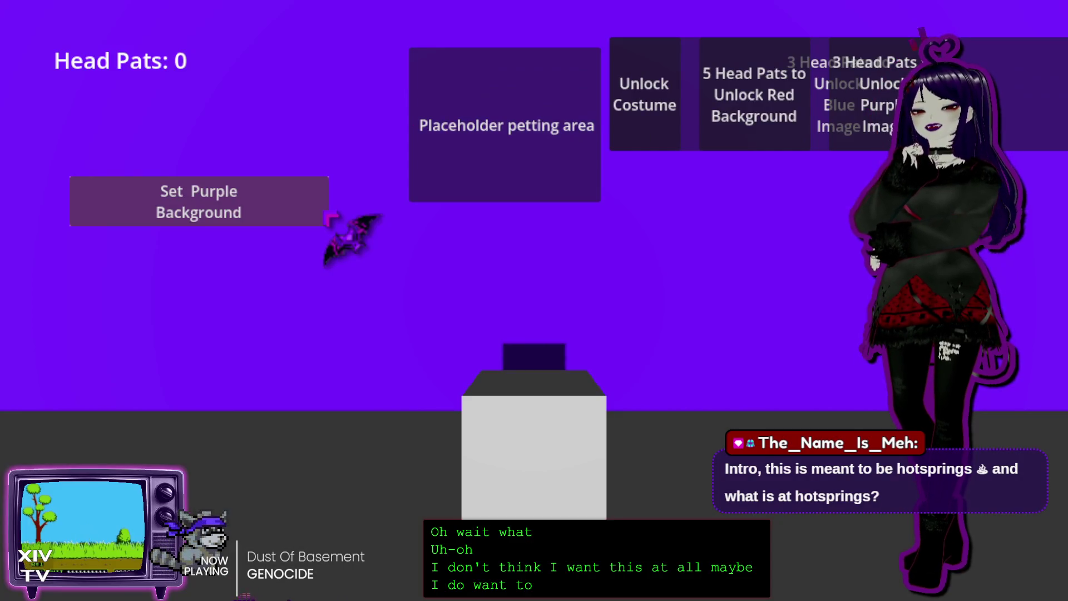
key(Escape)
click(612, 327)
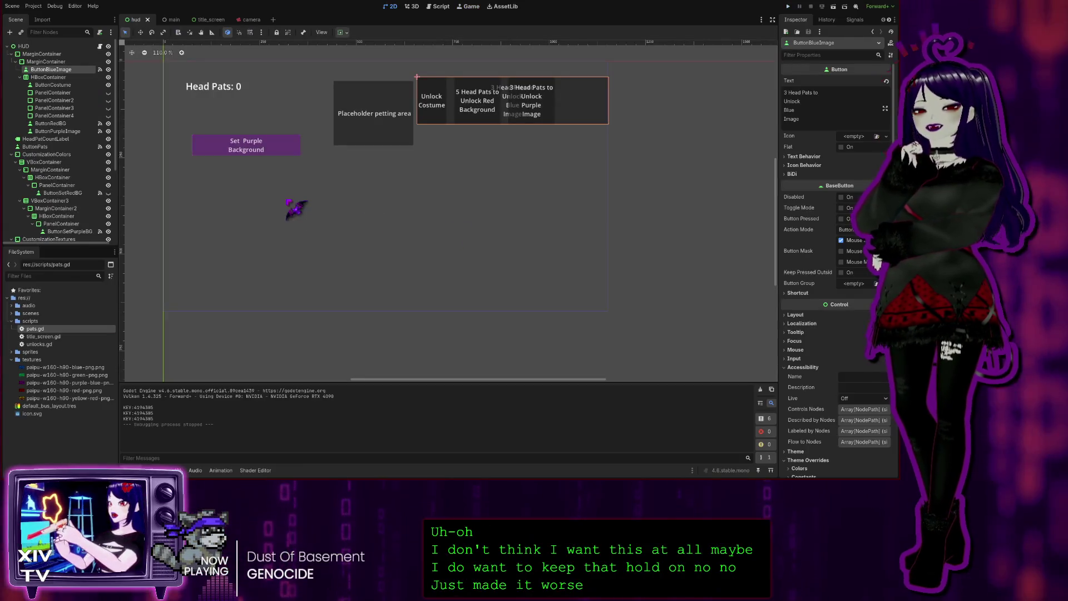
- Undo the panel hiding and the button reparenting with Ctrl+Z
key(ctrl+z)
key(ctrl+z)
key(ctrl+z)
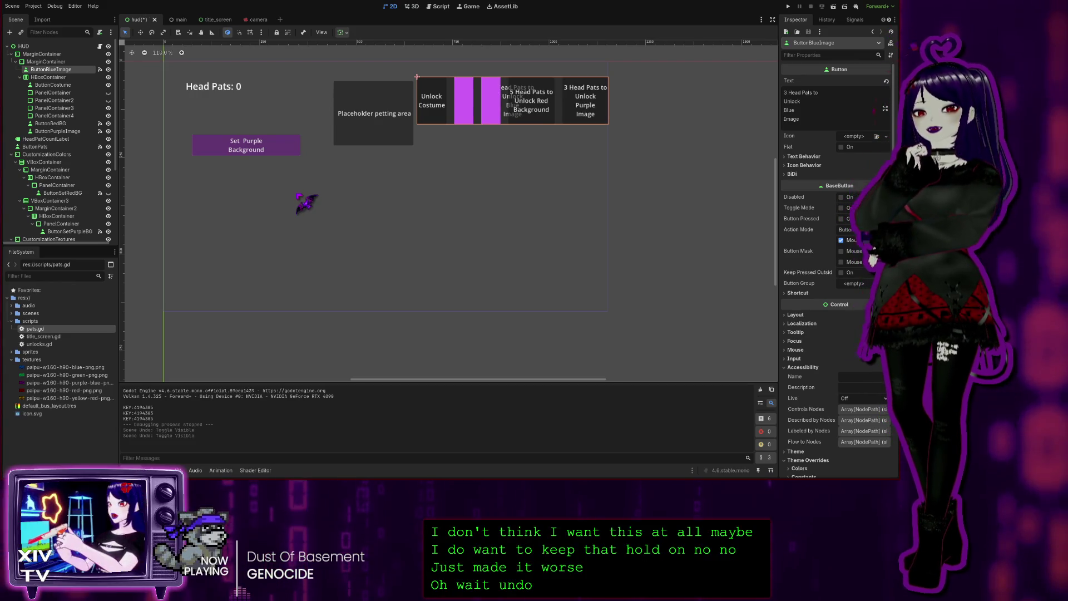
key(ctrl+z)
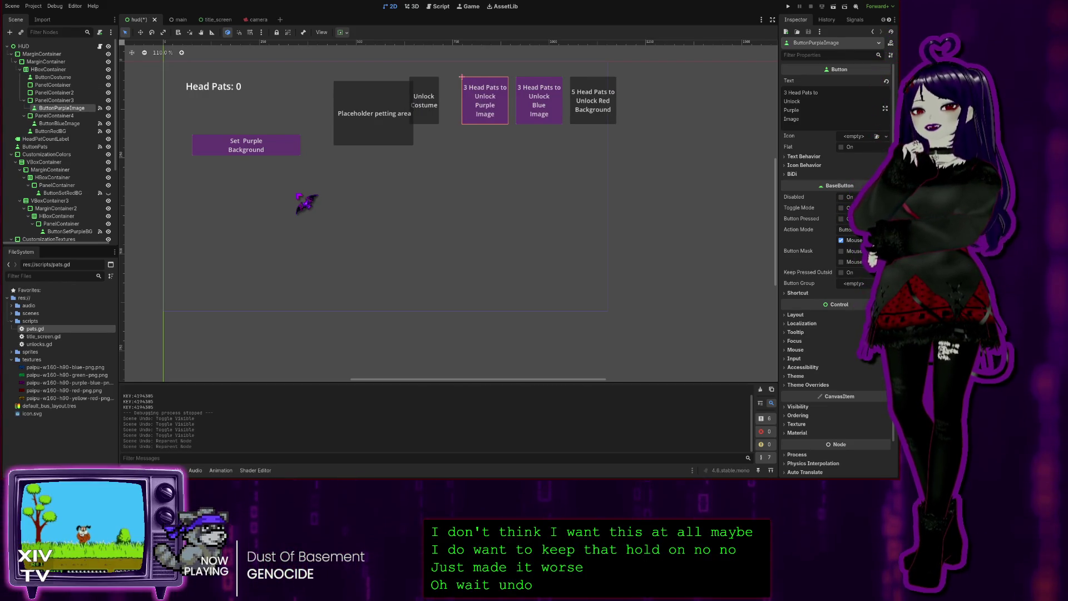
key(ctrl+z)
key(ctrl+z)
key(ctrl+z)
key(ctrl+z)
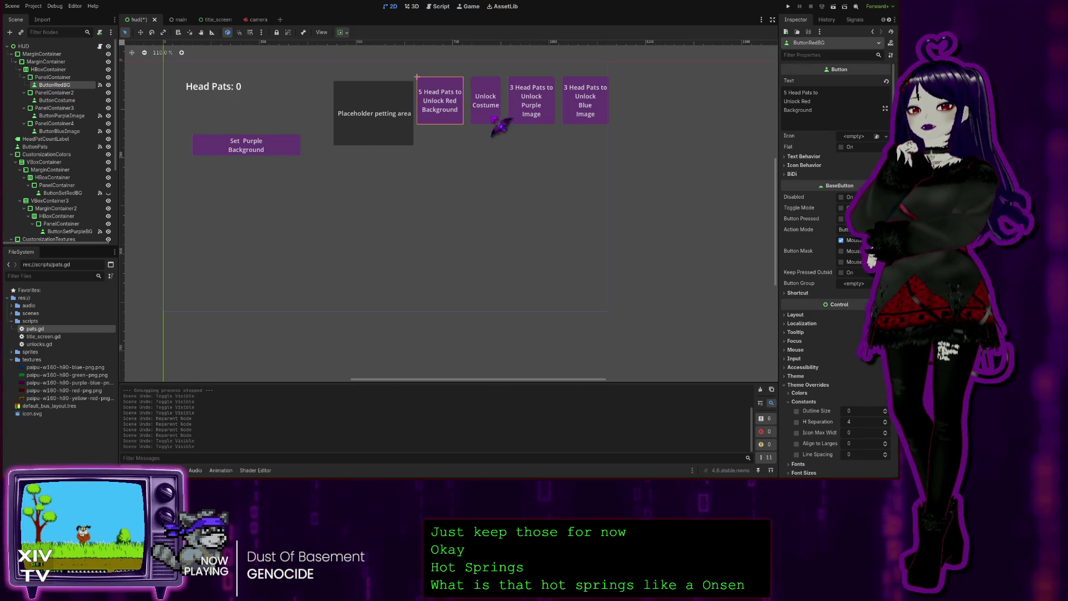
- Move ButtonRedBG, ButtonCostume and ButtonBlueImage to the end of HBoxContainer, then run with F5
click(72, 93)
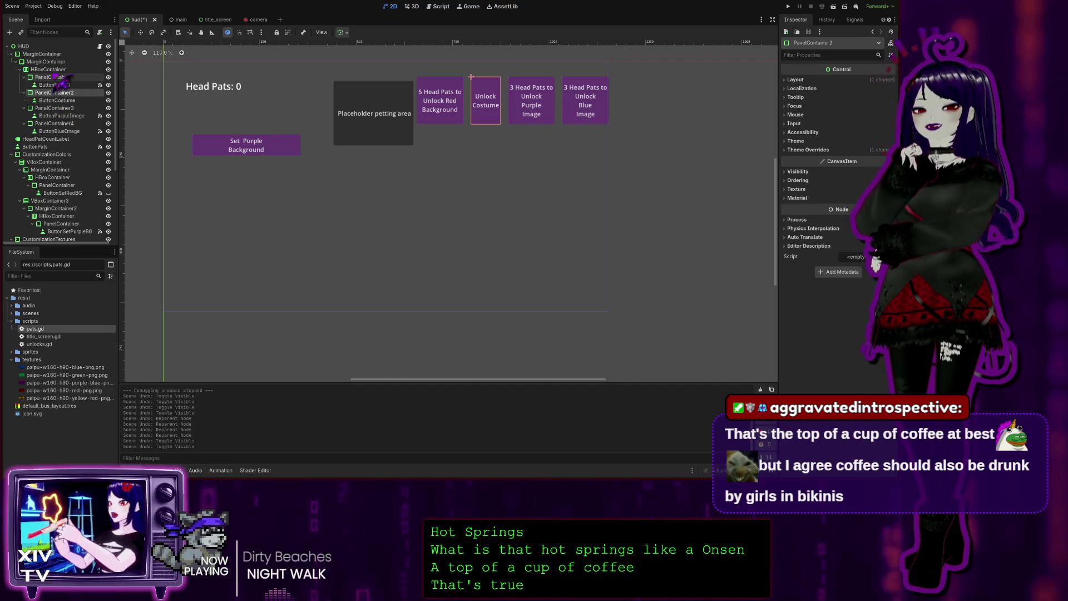
click(53, 69)
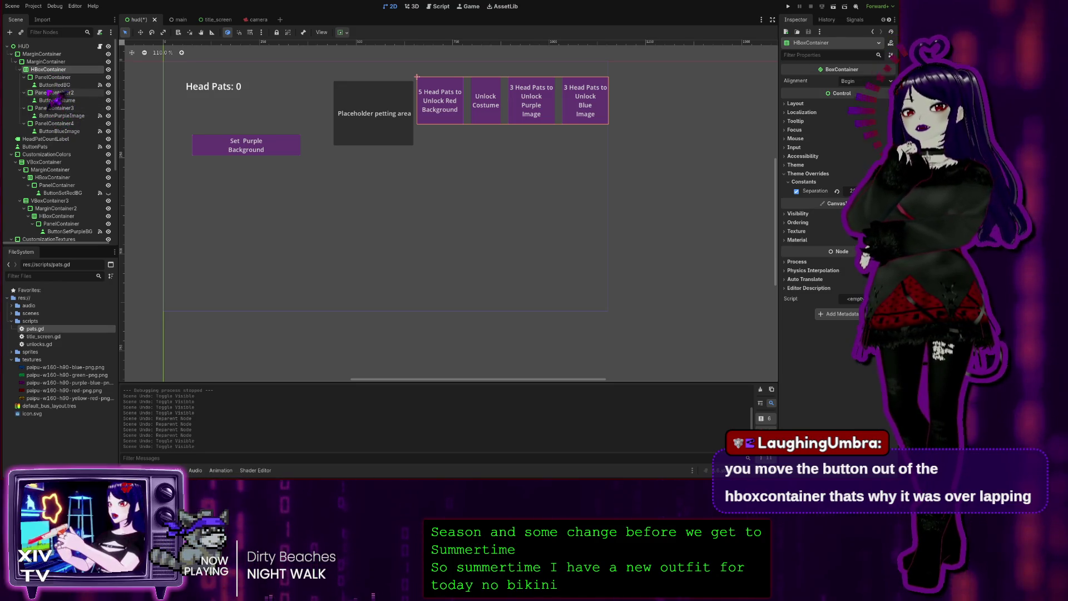
drag(53, 84, 54, 73)
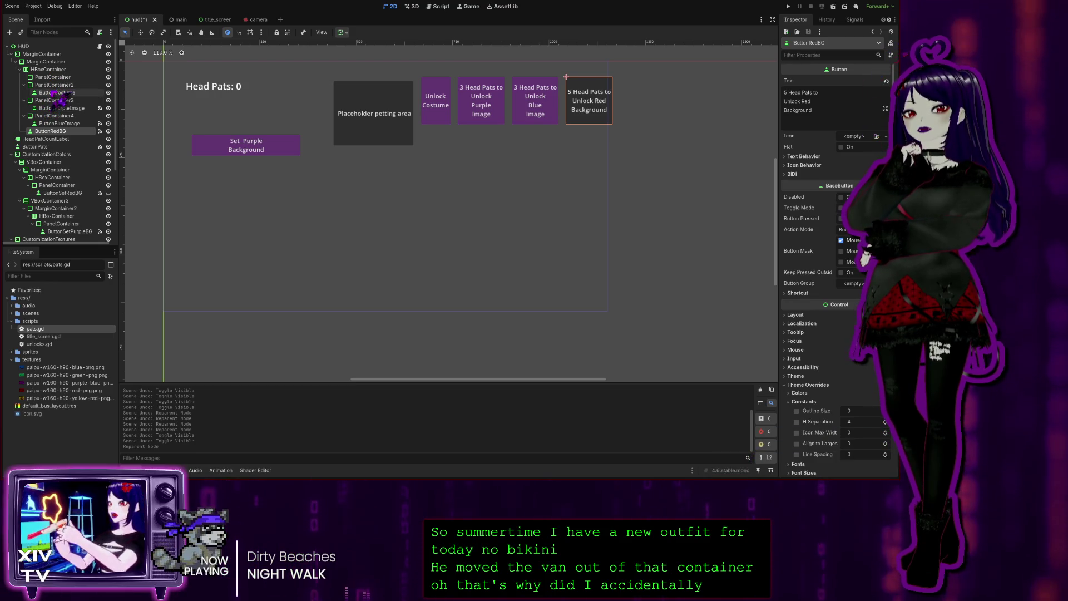
drag(54, 94, 58, 71)
drag(56, 108, 55, 73)
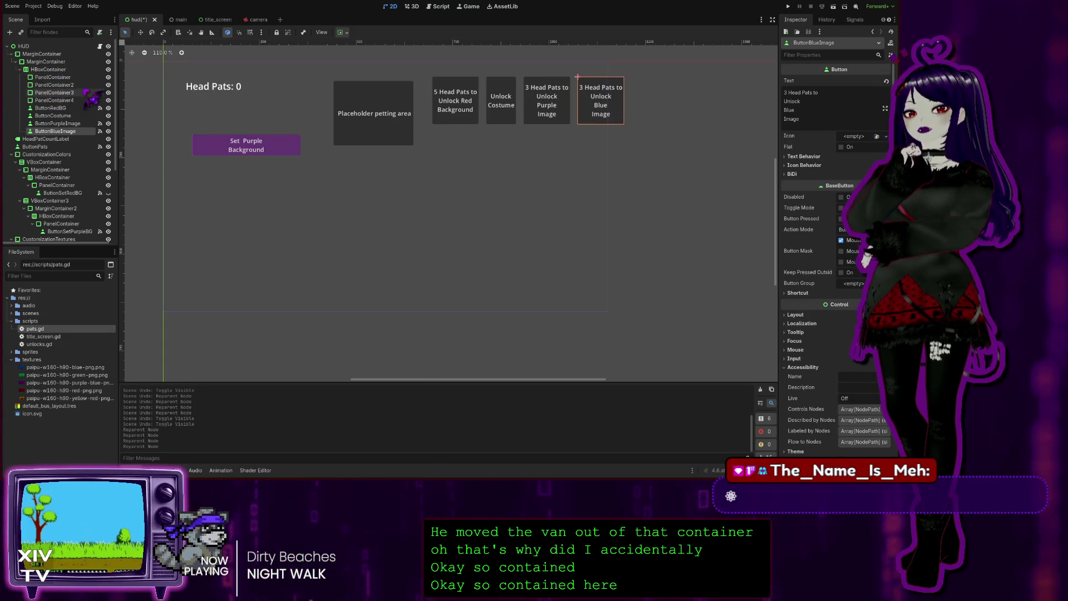
key(F5)
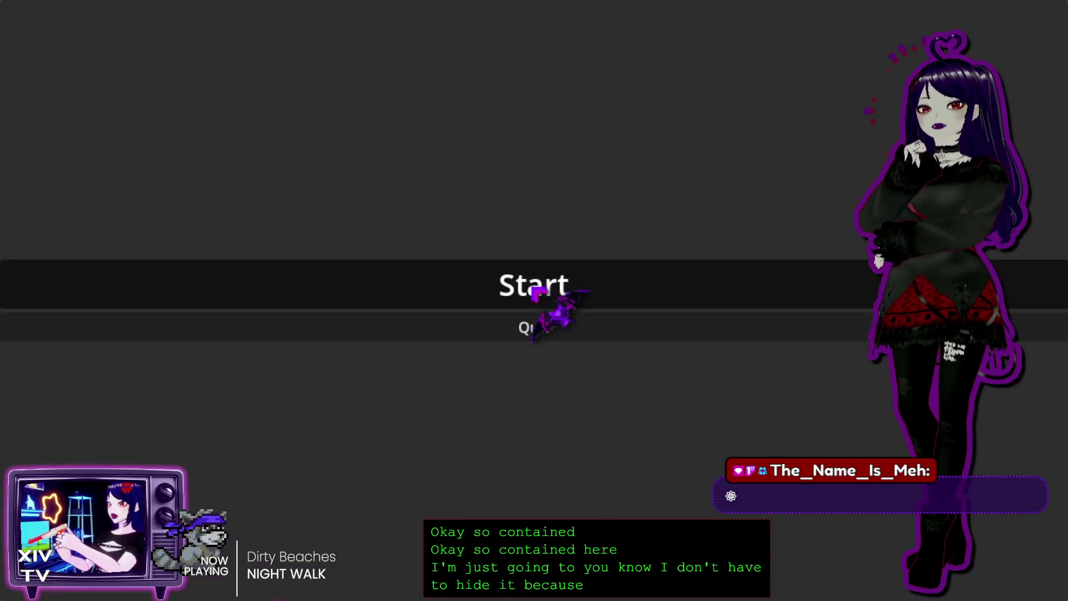
- Start the game, unlock the red background after 5 head pats, then quit to the editor
click(562, 289)
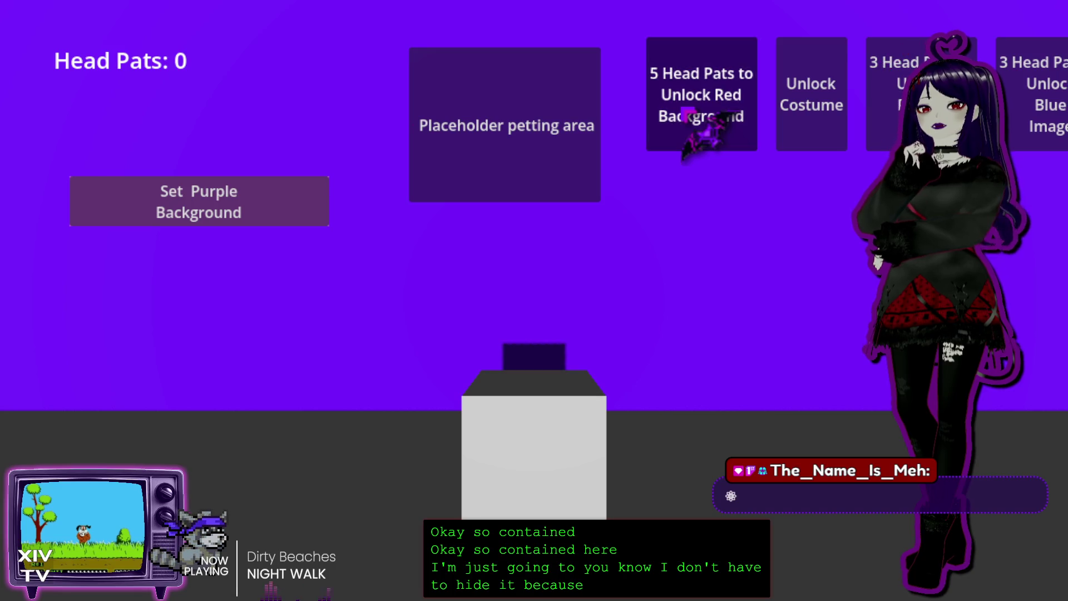
click(470, 120)
click(718, 106)
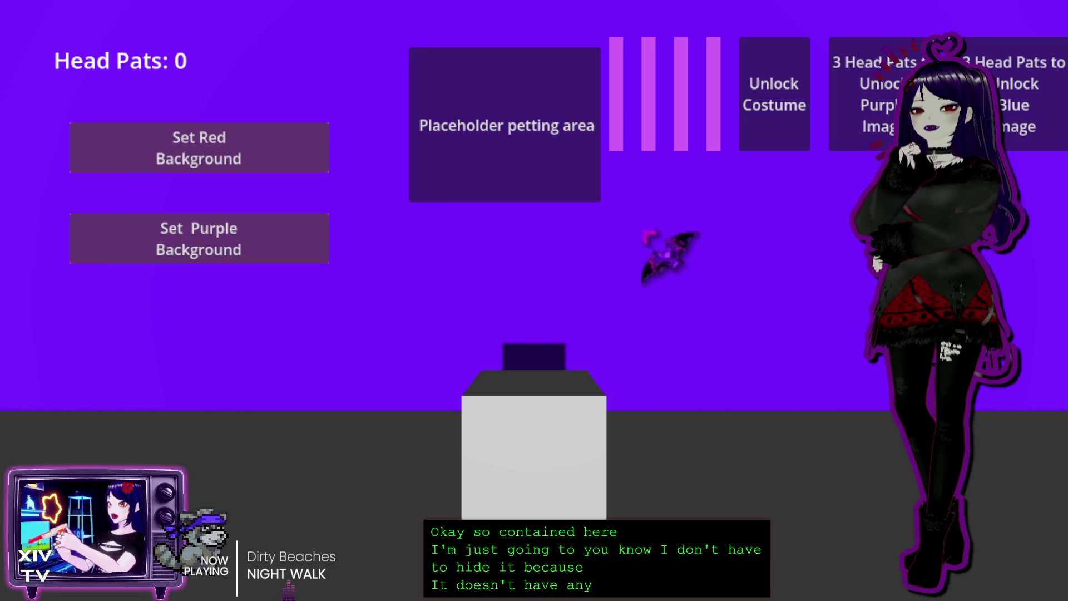
key(Escape)
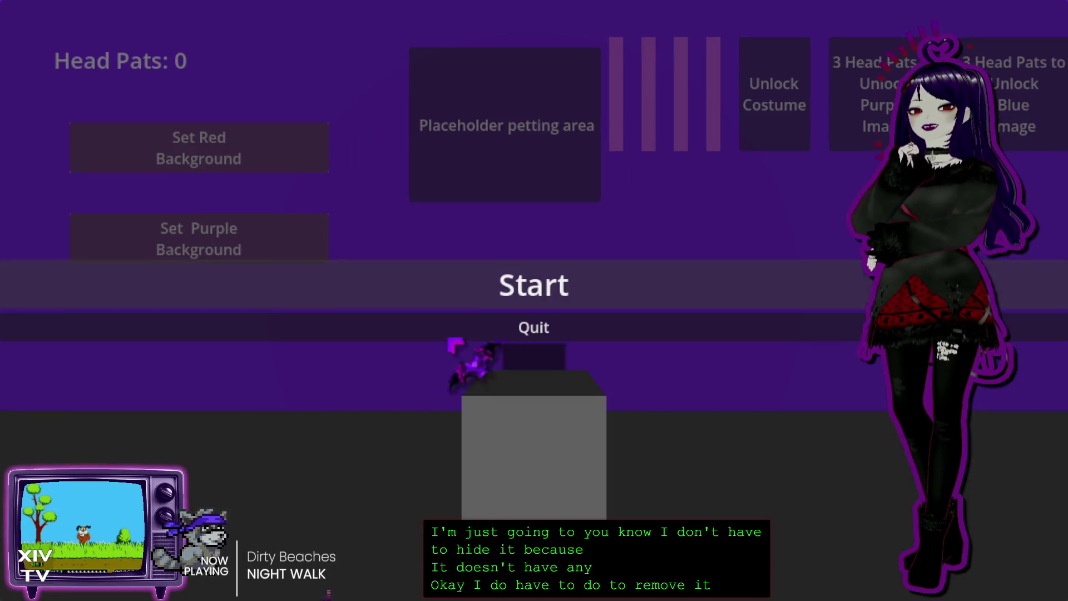
click(467, 327)
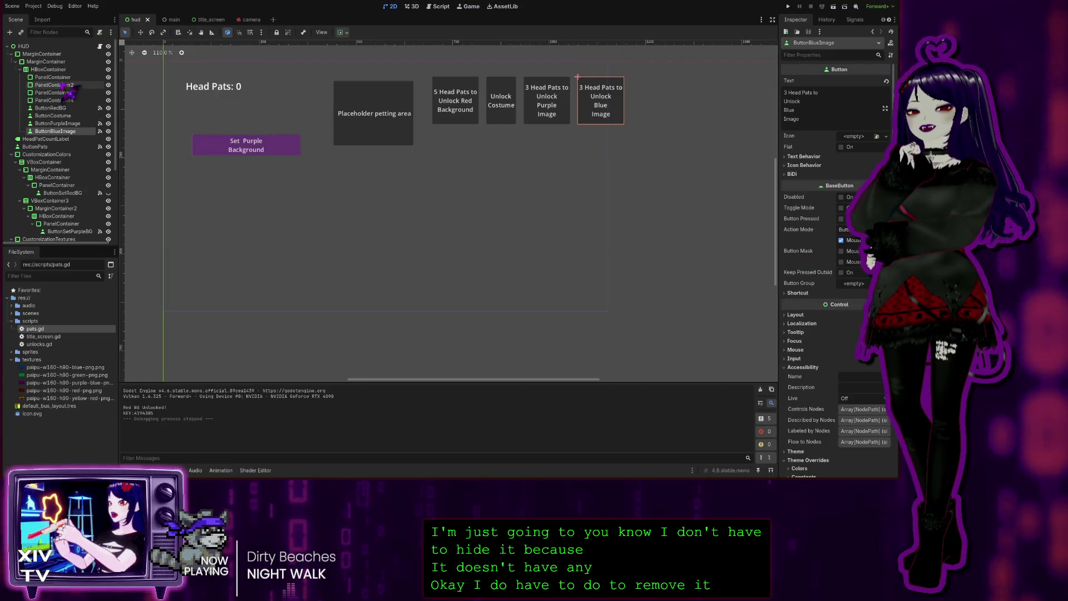
- Select the four empty PanelContainer spacers and delete them
click(53, 77)
shift+click(54, 100)
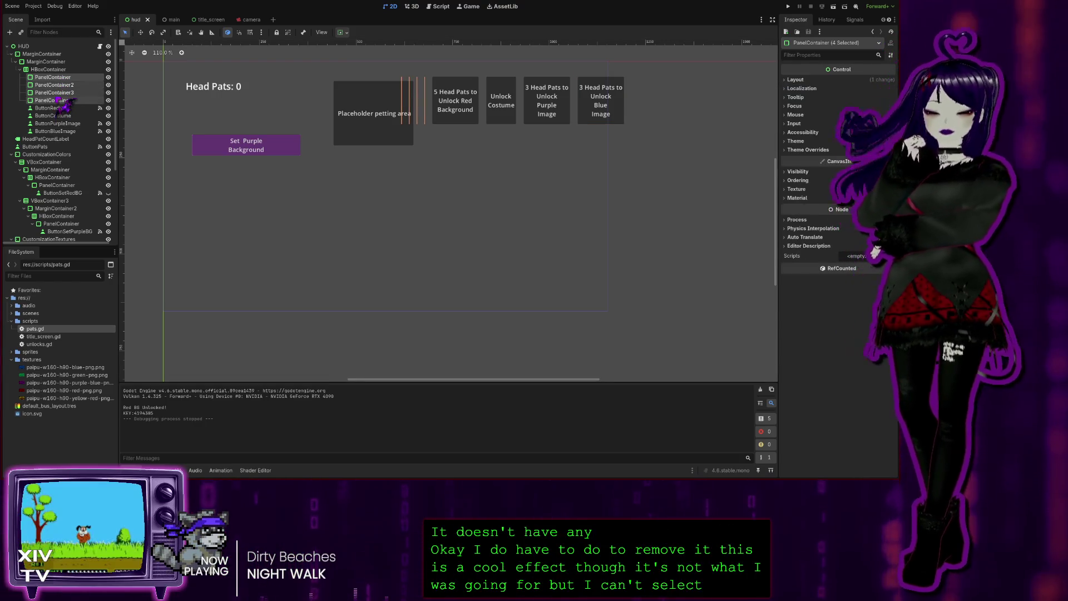
key(Delete)
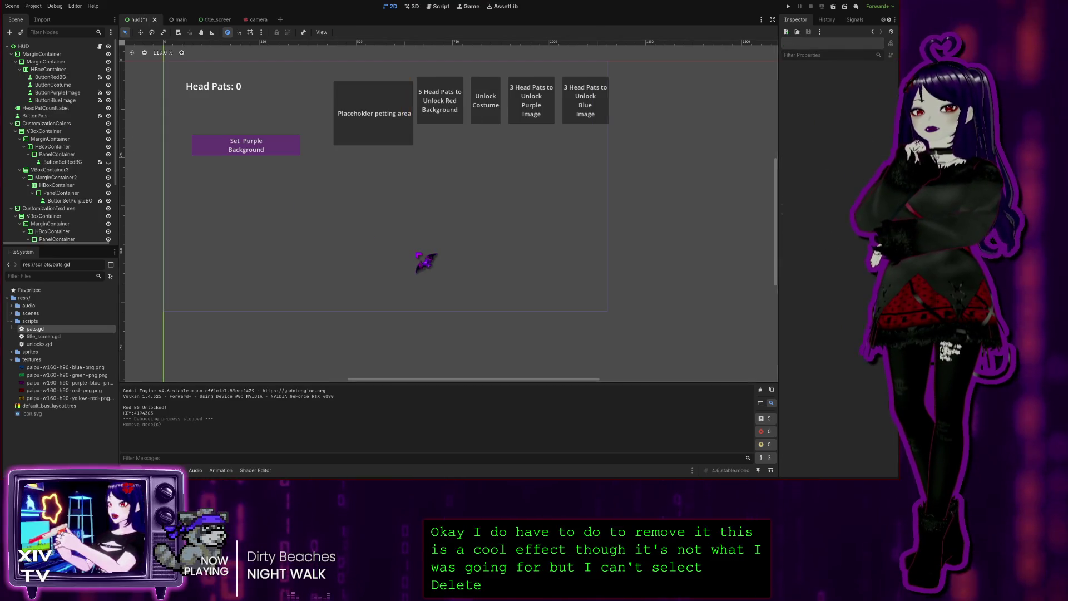
- Run the game, earn head pats, and unlock the red background
click(789, 7)
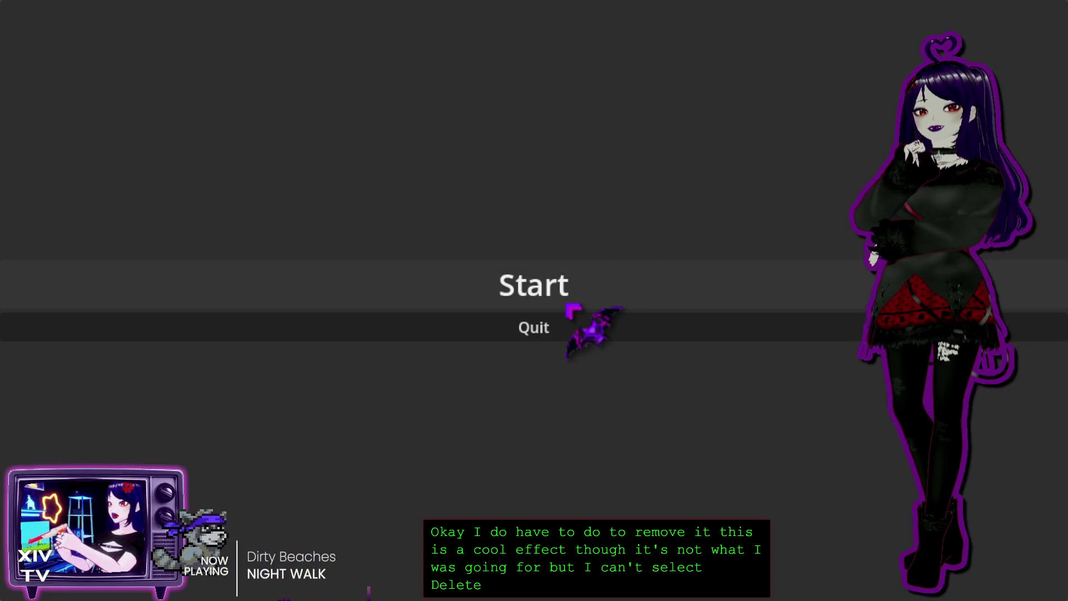
click(568, 305)
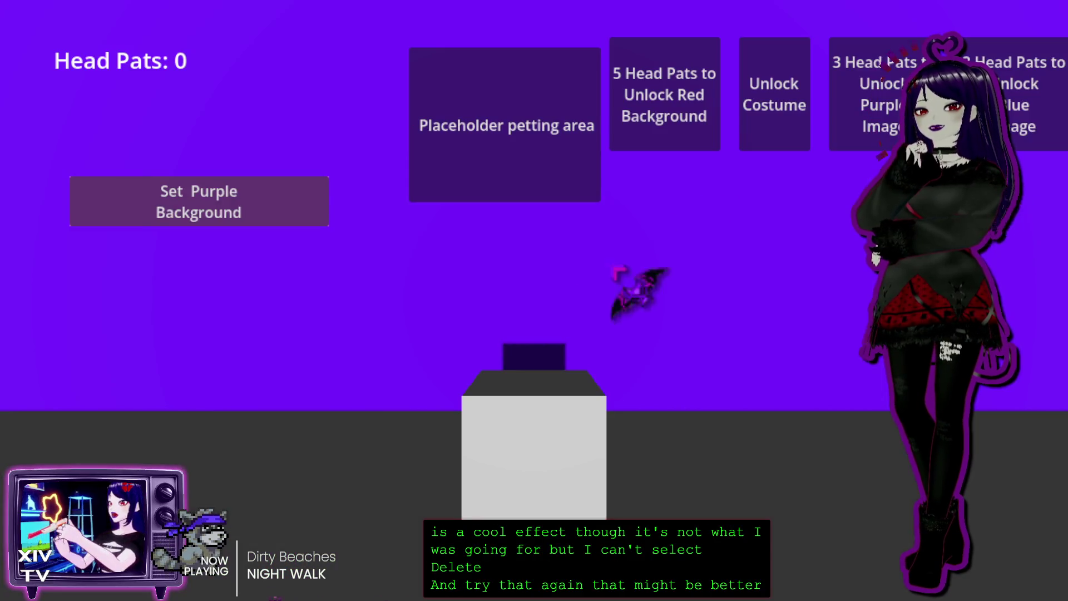
double_click(514, 140)
double_click(520, 148)
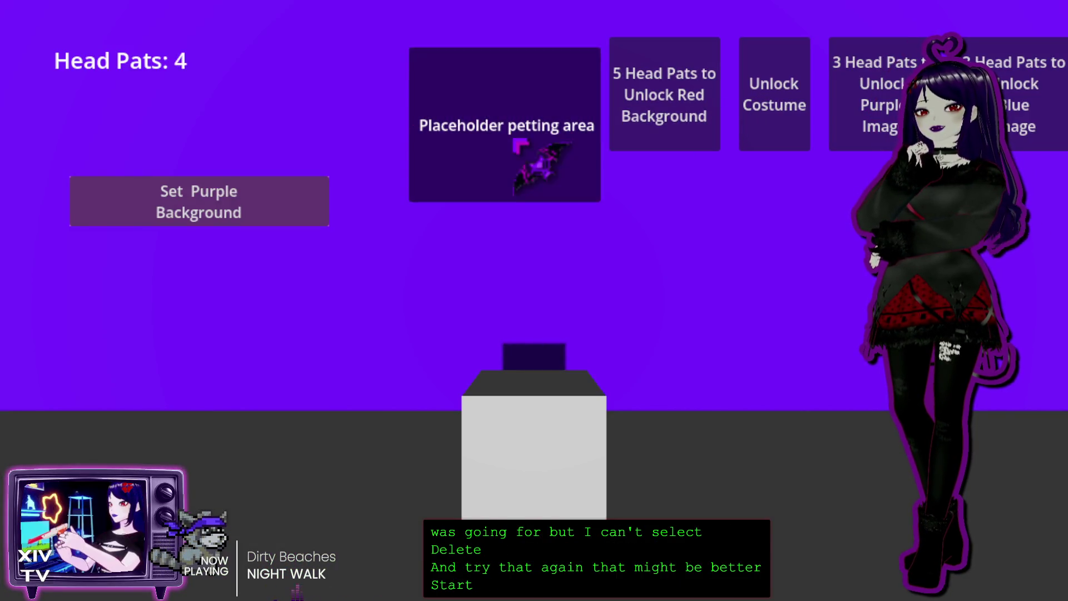
double_click(524, 155)
click(683, 110)
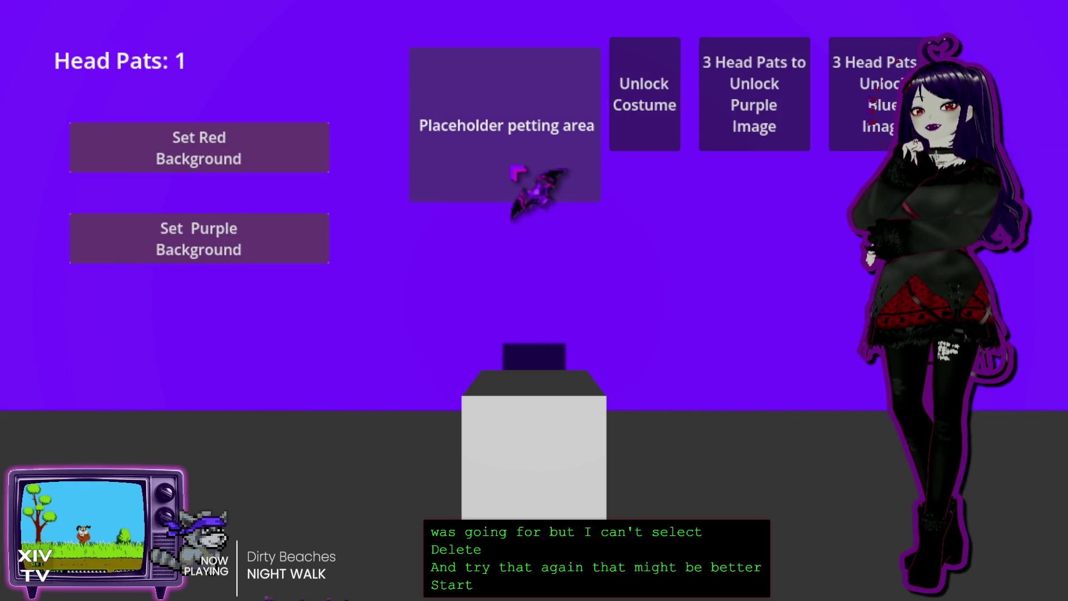
- Unlock the purple and blue images, then quit the game back to the editor
double_click(451, 162)
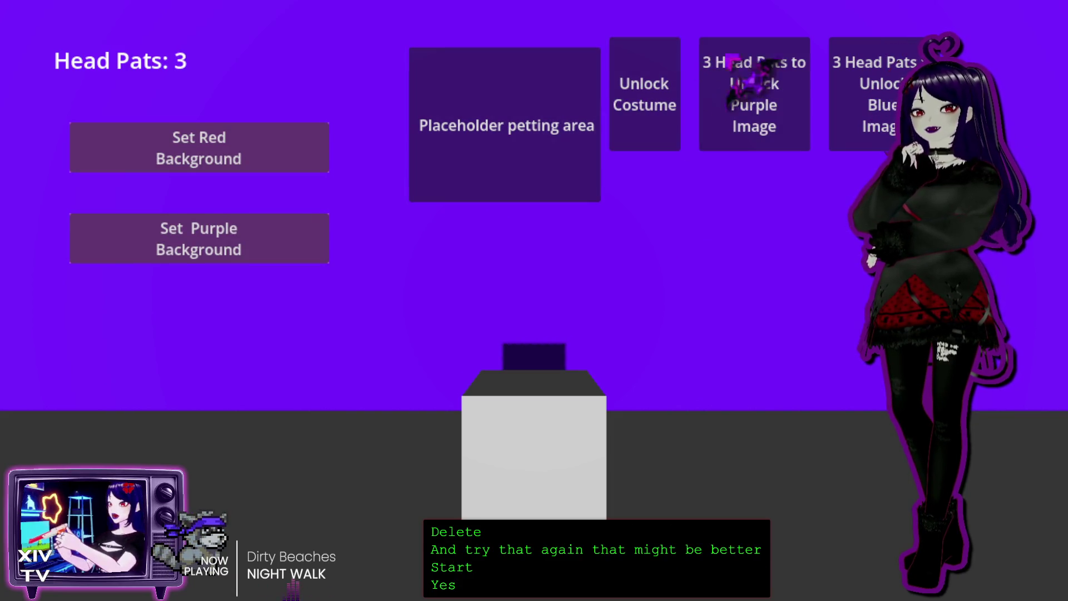
click(743, 91)
click(501, 162)
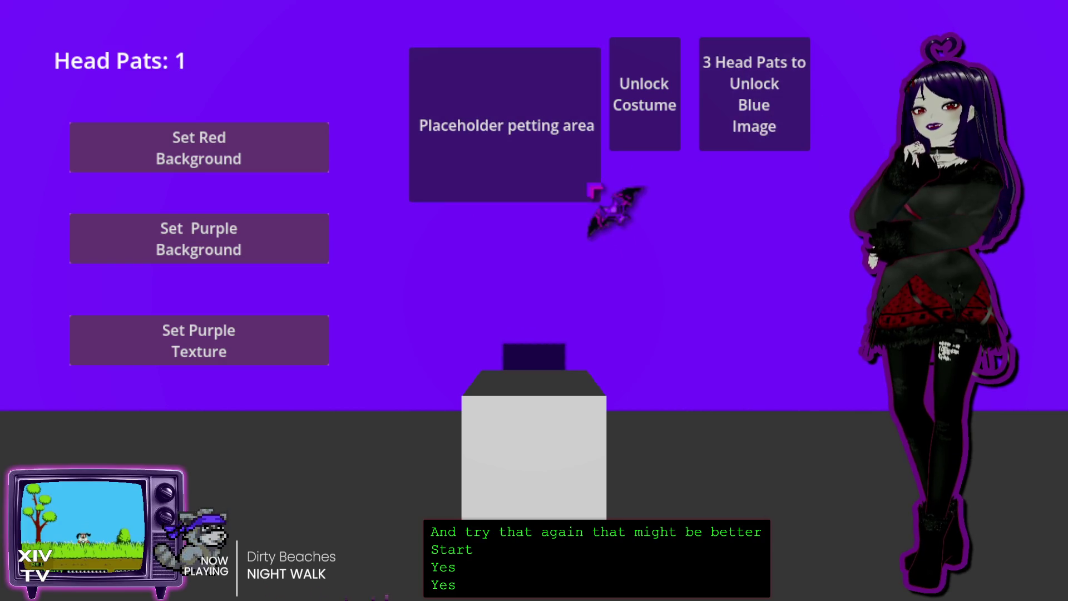
click(433, 162)
click(478, 149)
double_click(477, 149)
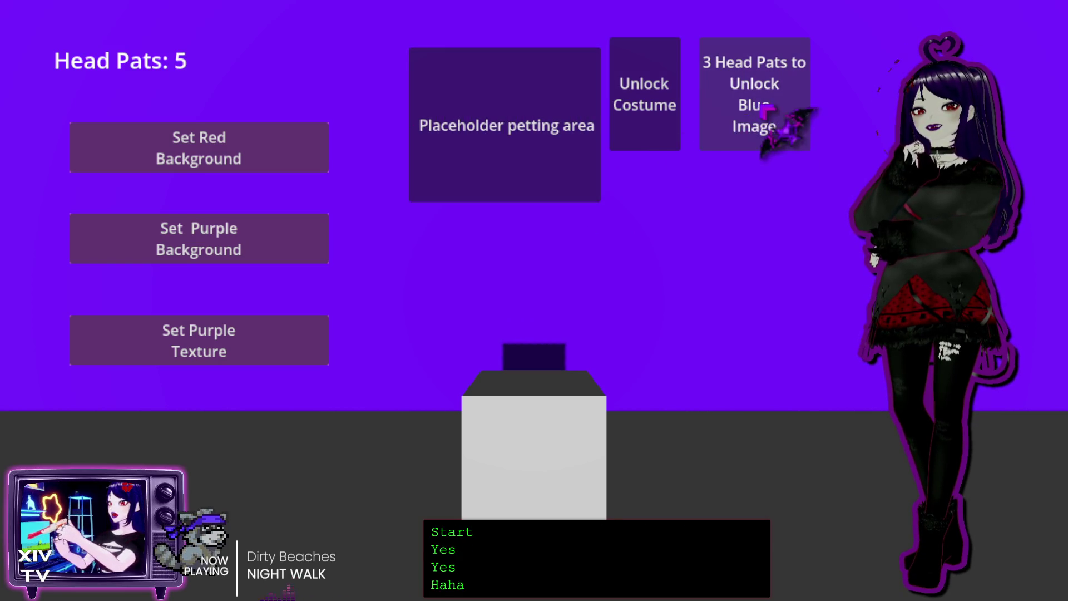
click(740, 106)
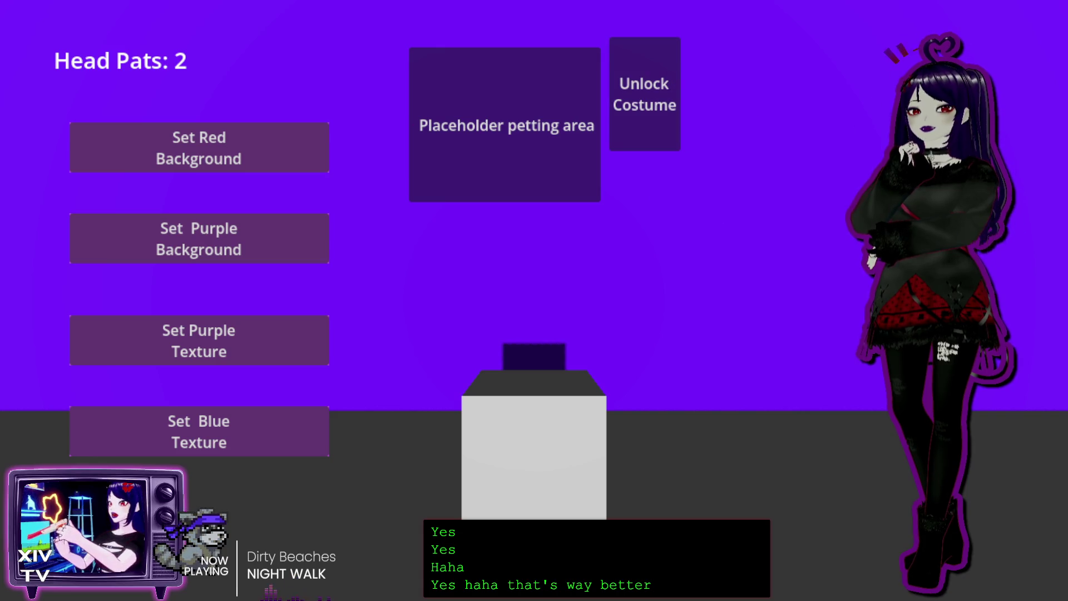
key(Escape)
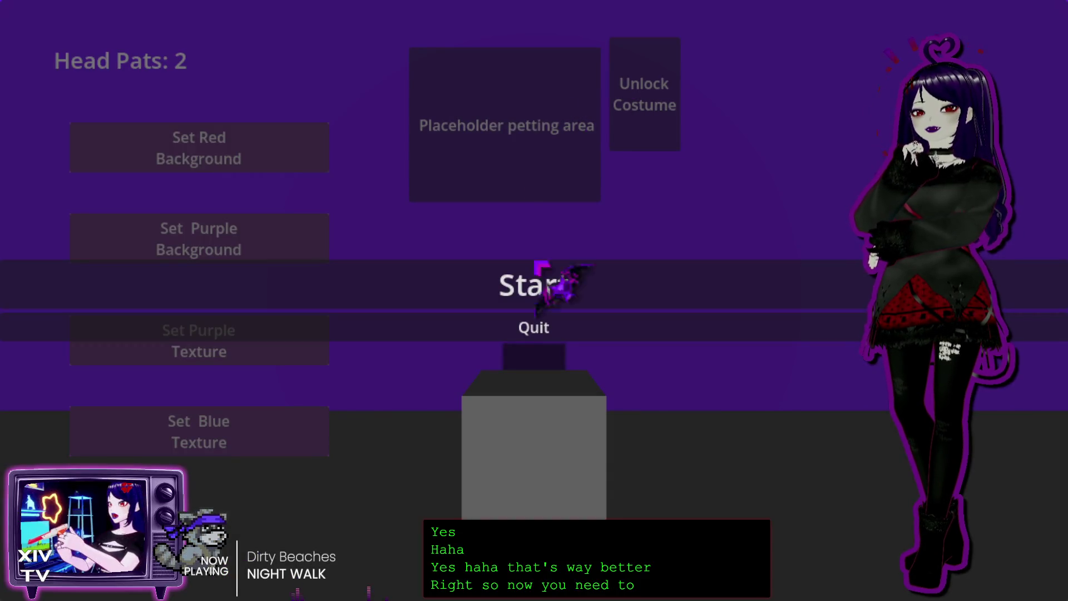
click(531, 320)
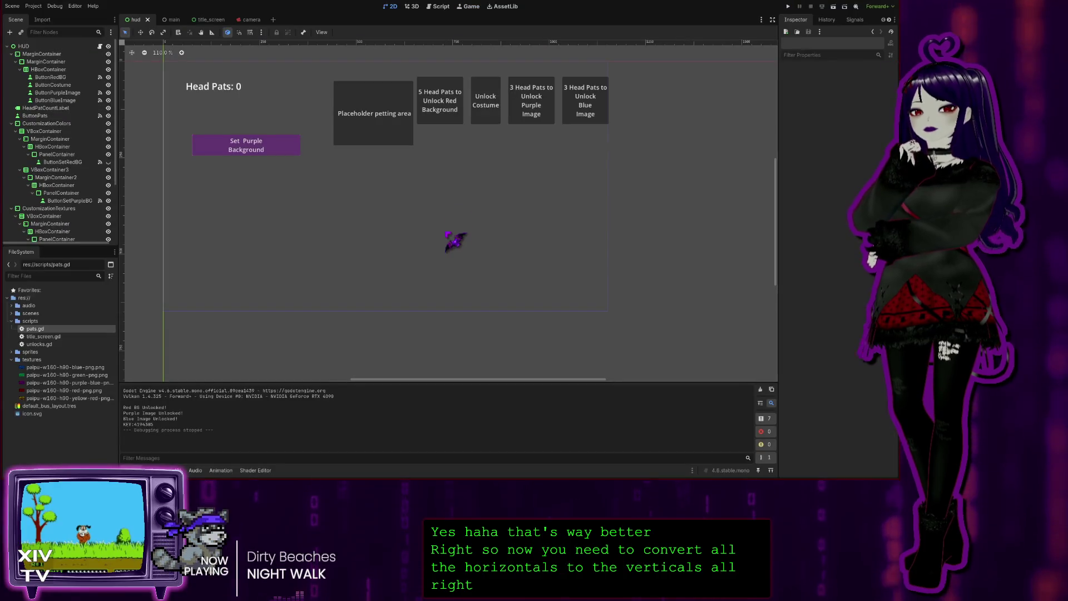
click(49, 69)
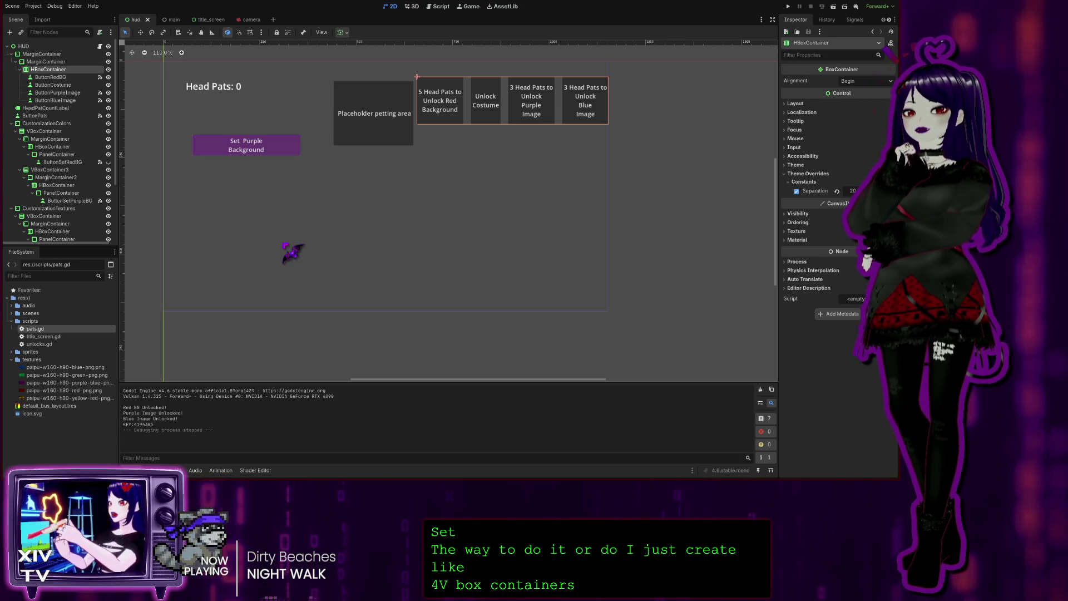
click(50, 140)
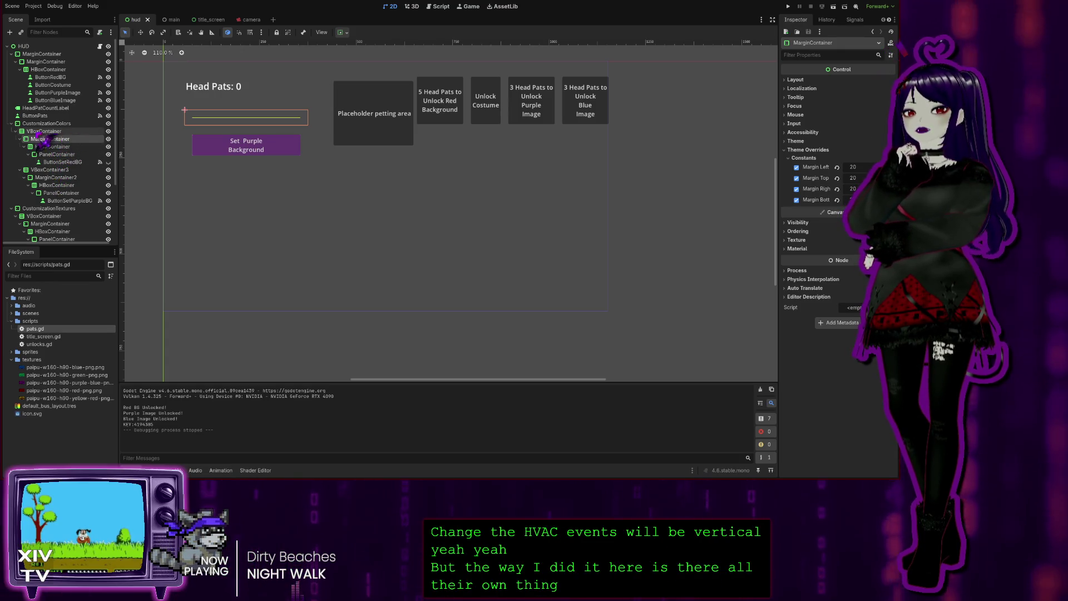
click(64, 147)
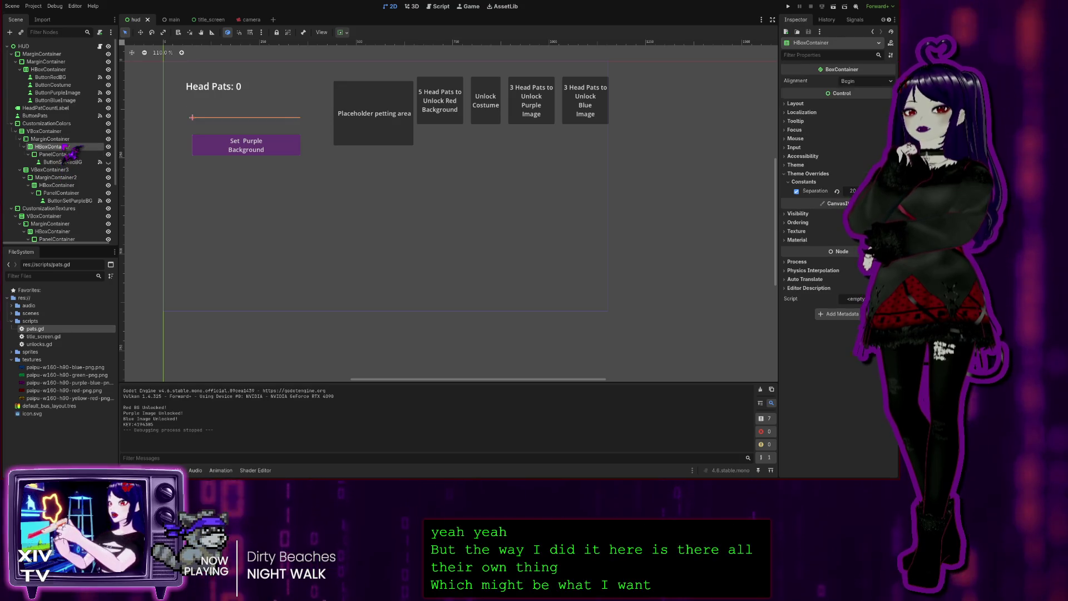
click(67, 162)
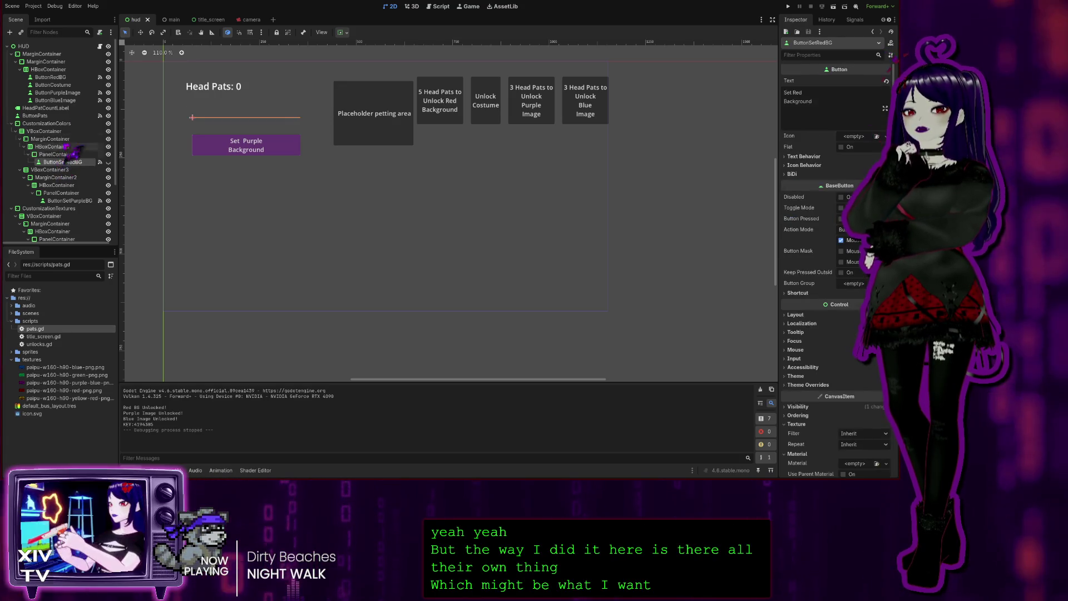
click(50, 69)
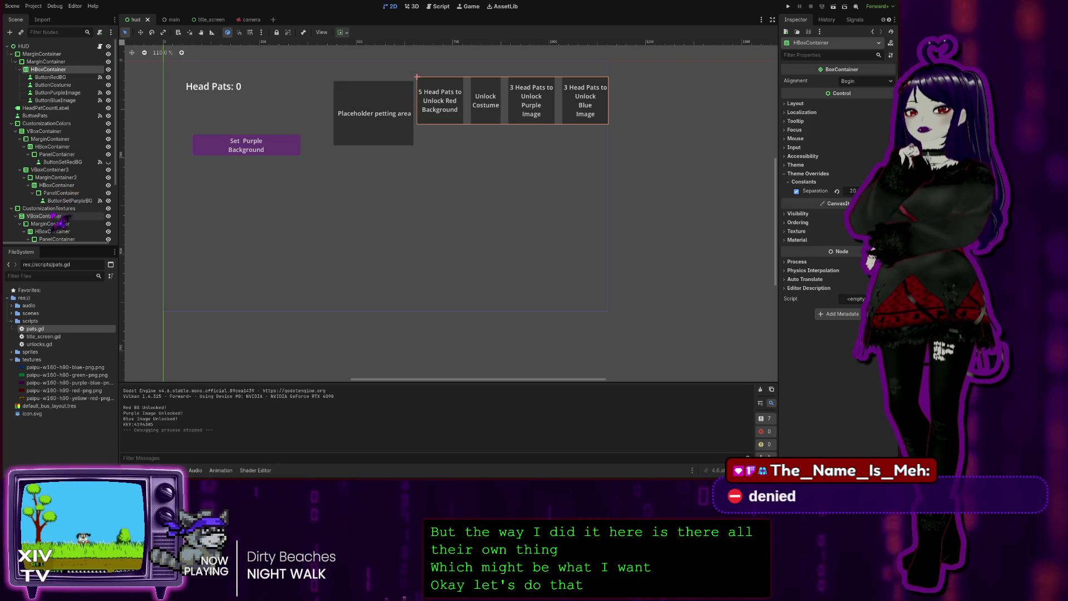
click(58, 154)
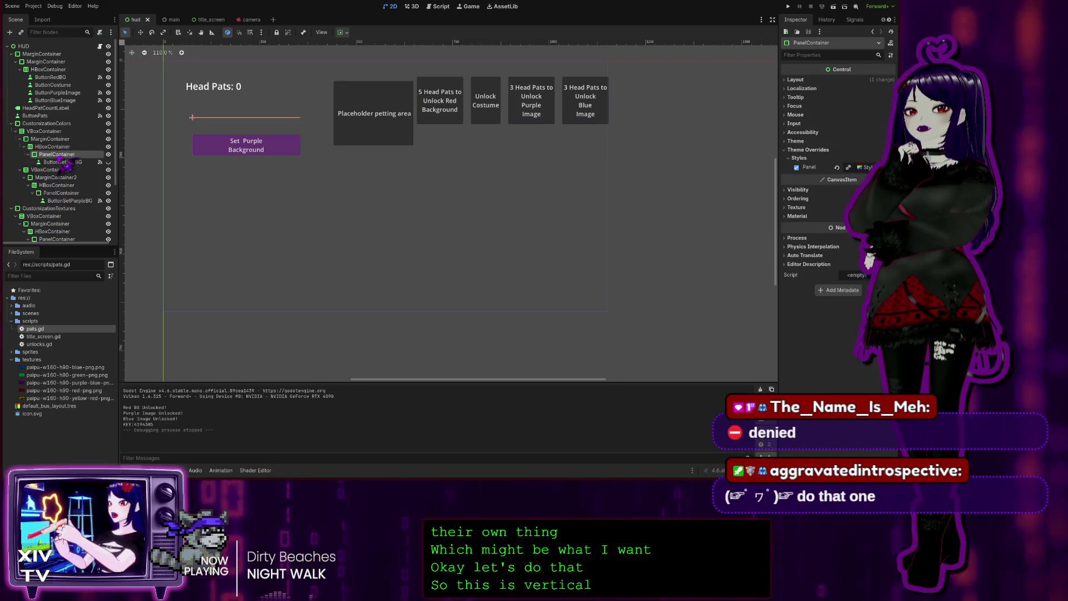
click(59, 163)
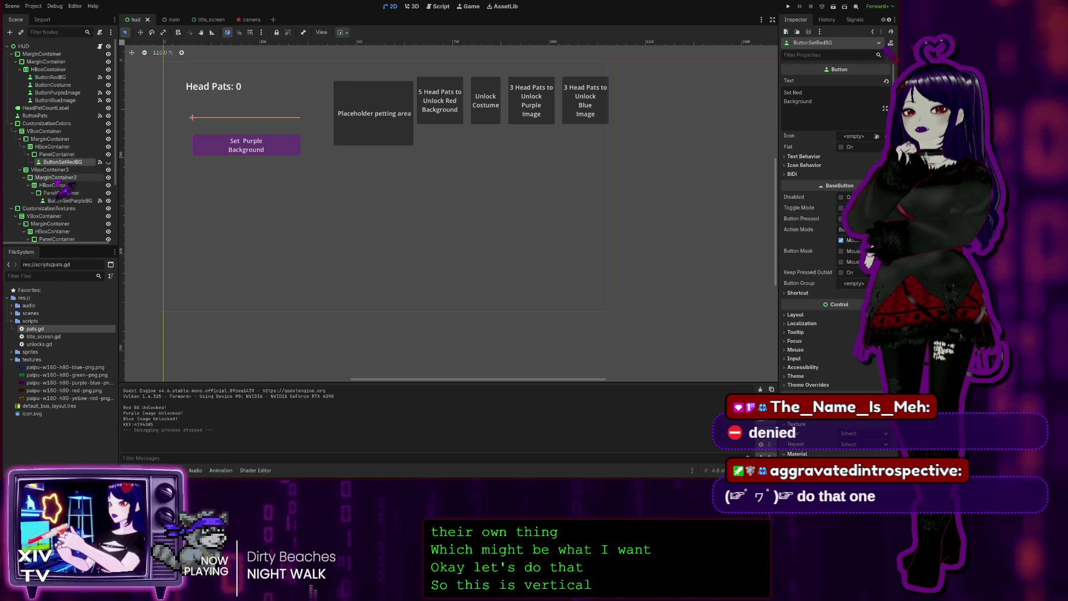
click(57, 186)
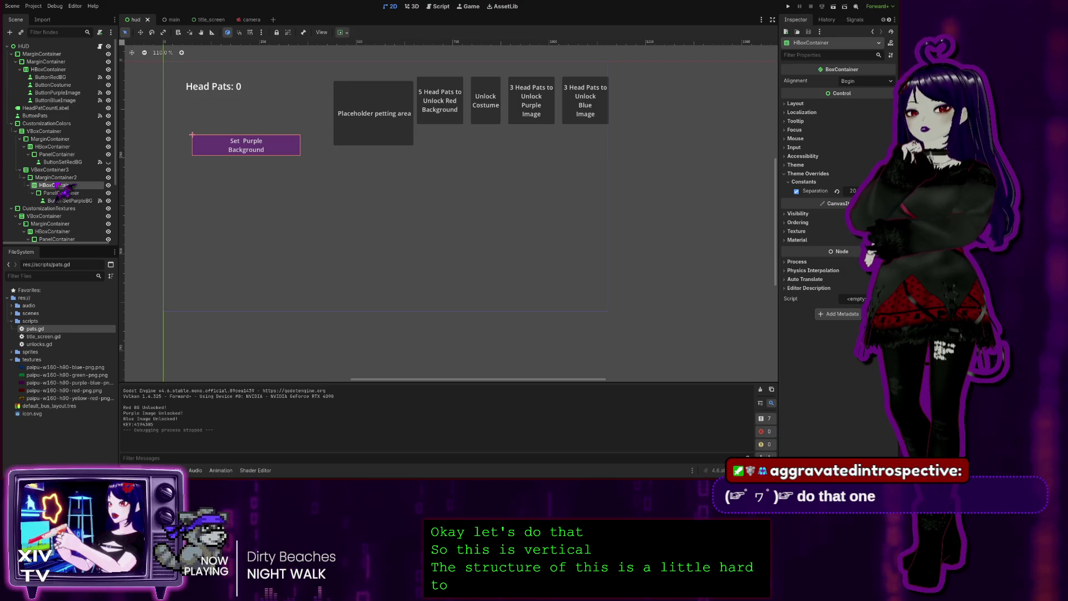
click(55, 155)
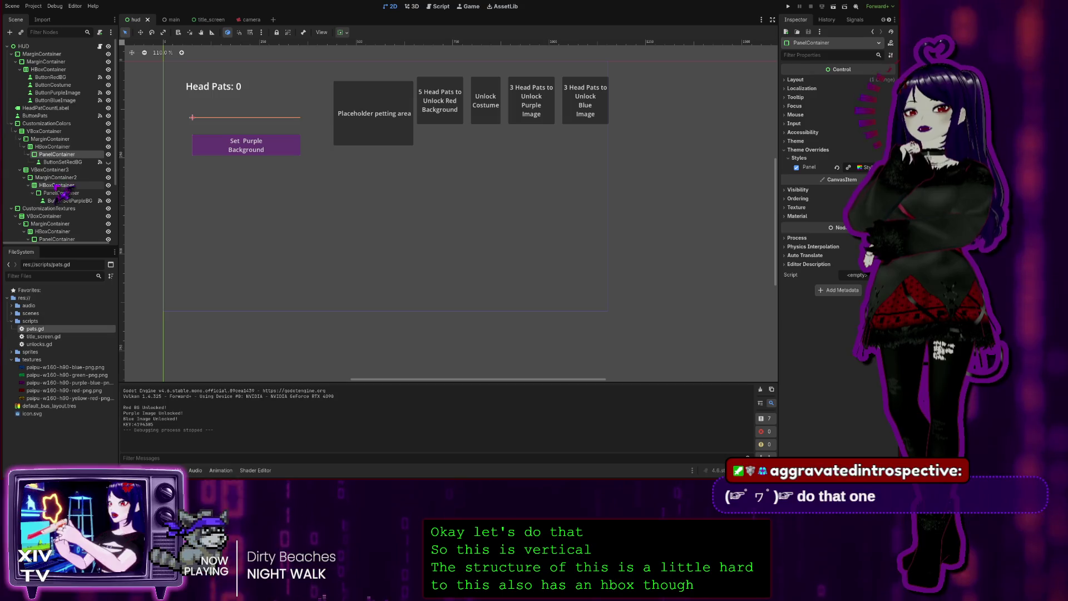
scroll(88, 196, down, 3)
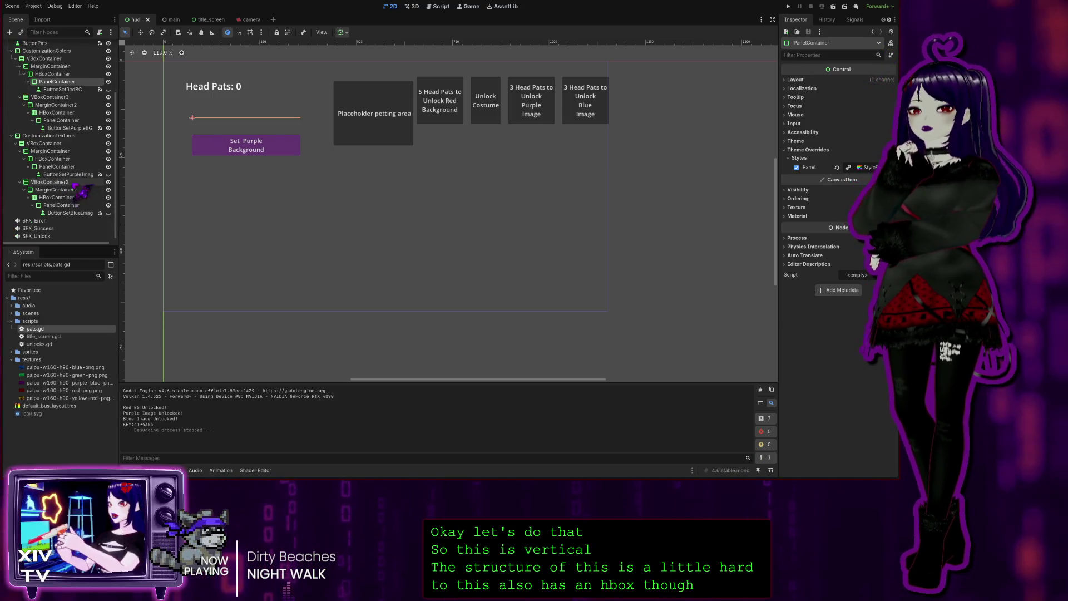
scroll(70, 193, down, 1)
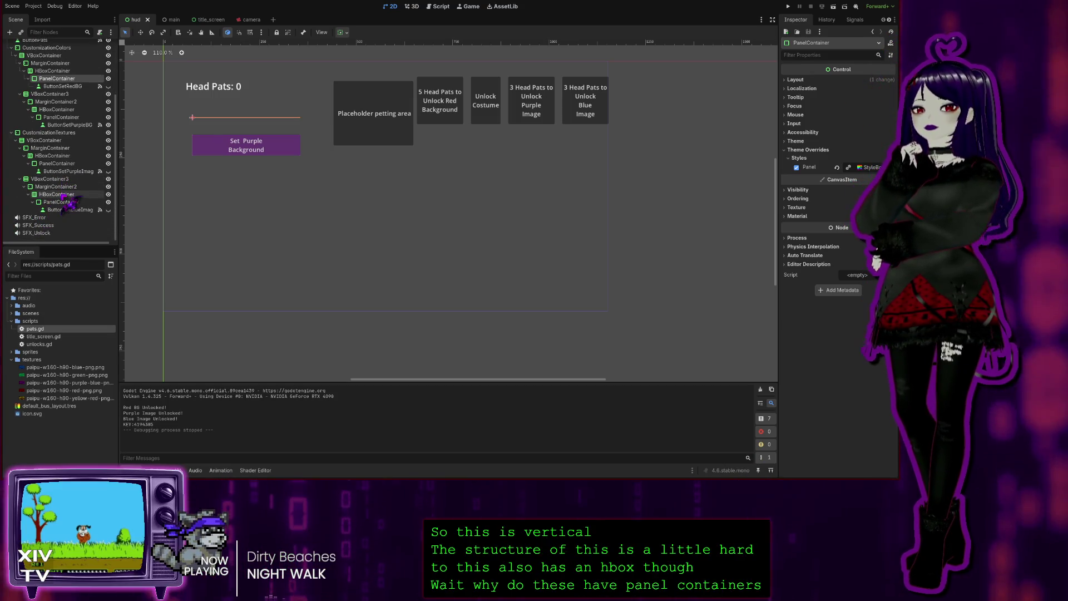
scroll(71, 199, up, 3)
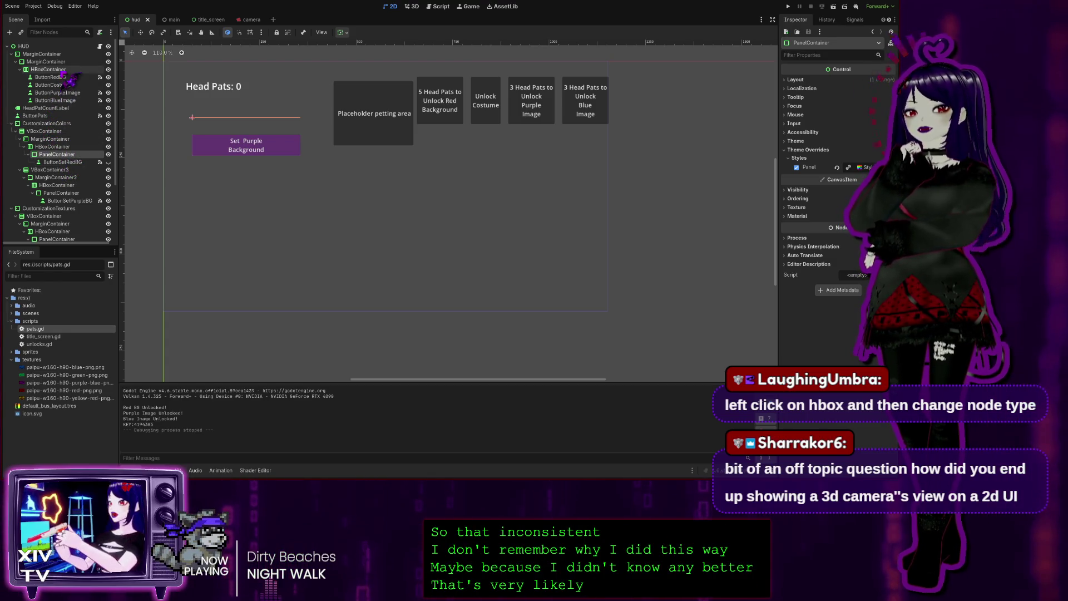
click(64, 147)
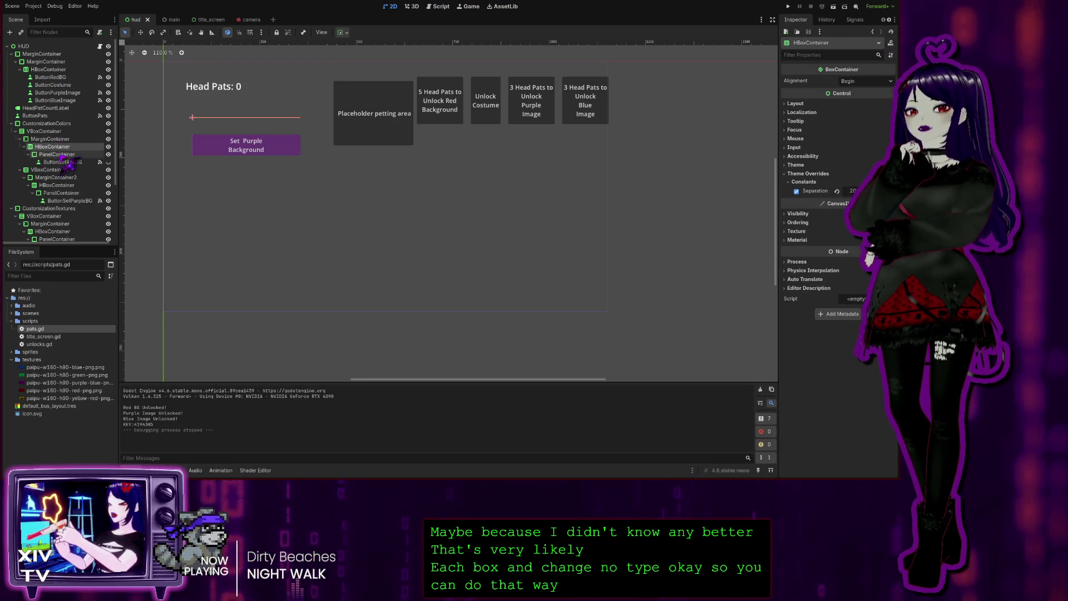
click(63, 155)
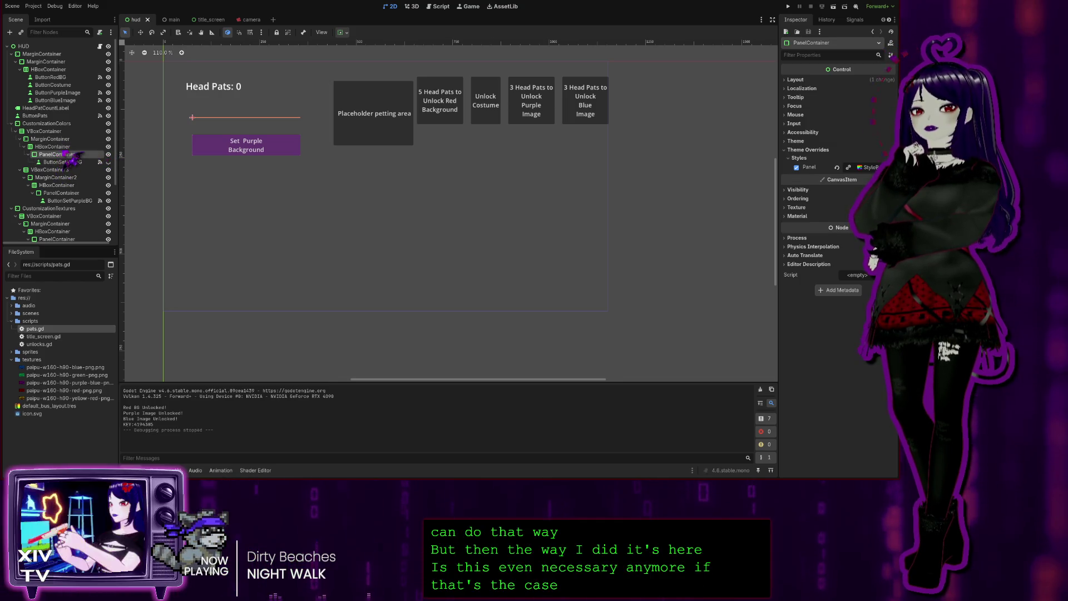
click(62, 147)
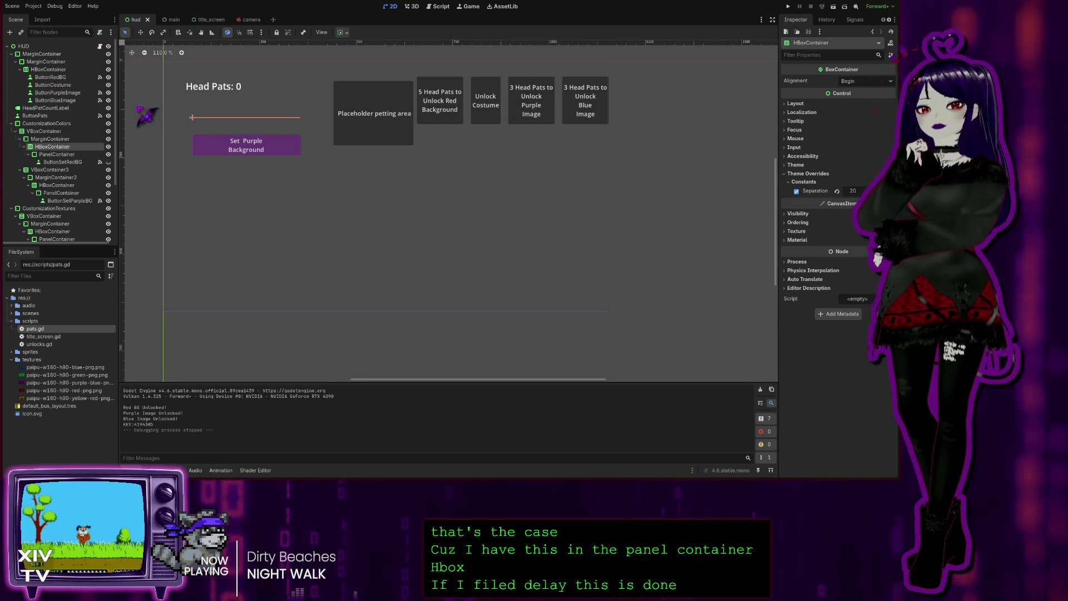
click(49, 69)
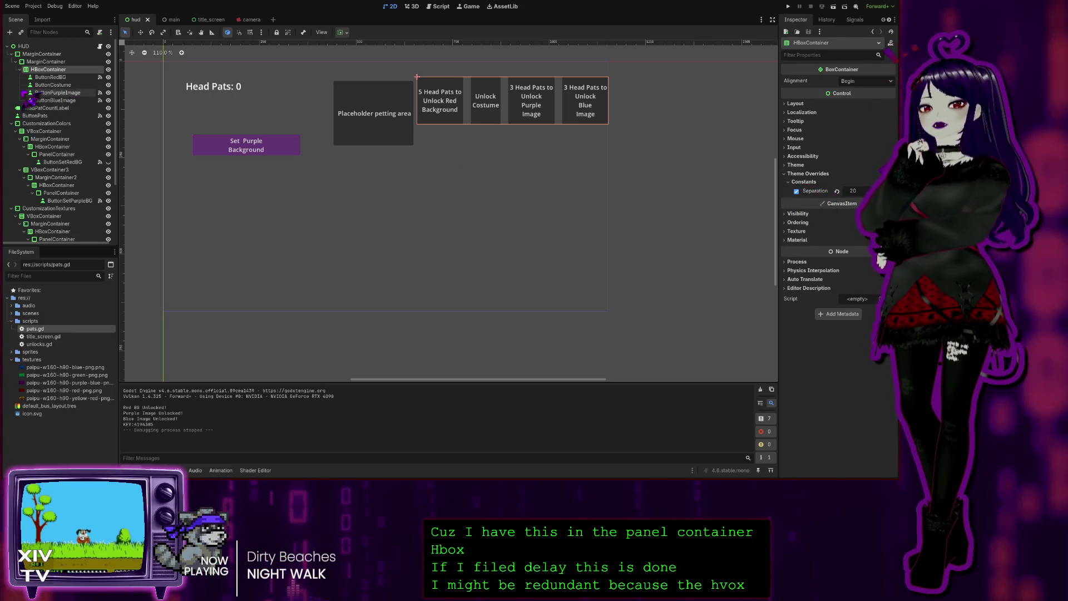
click(55, 146)
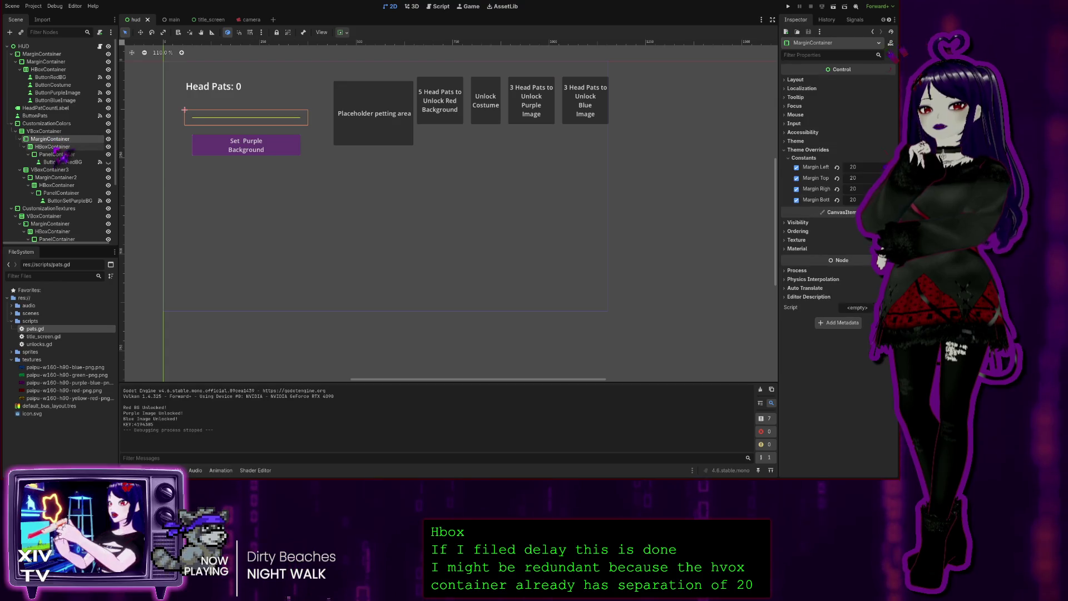
click(50, 69)
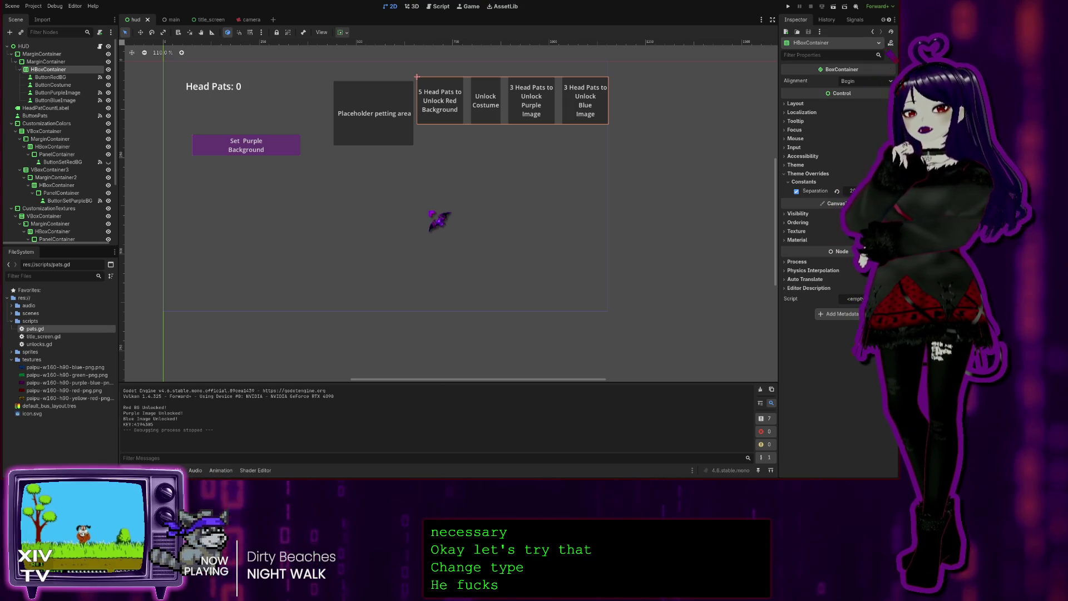
key(Return)
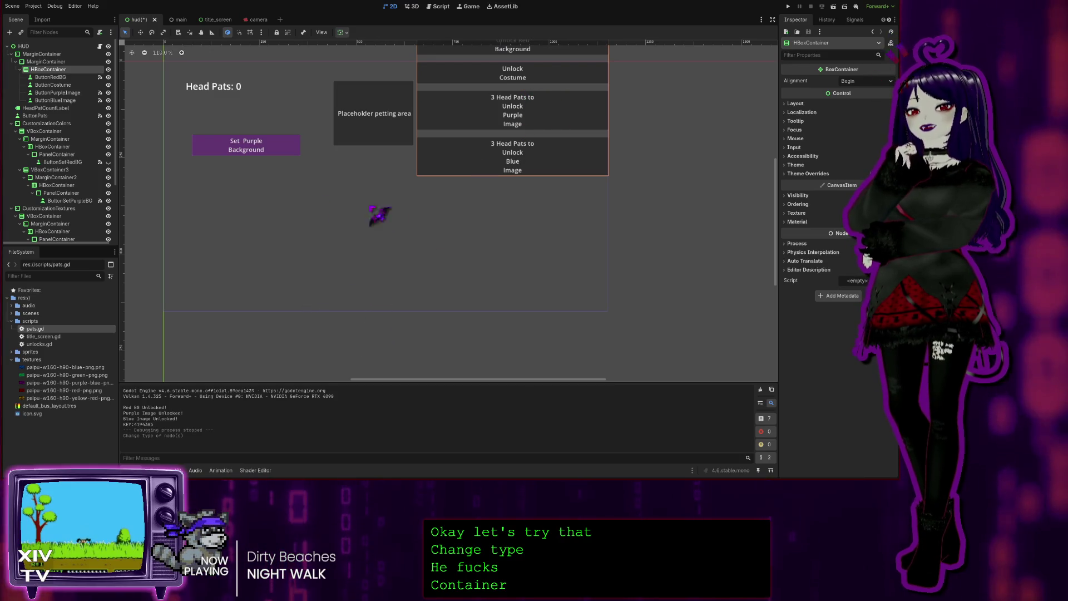
- Check the top MarginContainer and ButtonBlueImage, then nudge the MarginContainer's Transform position
click(47, 54)
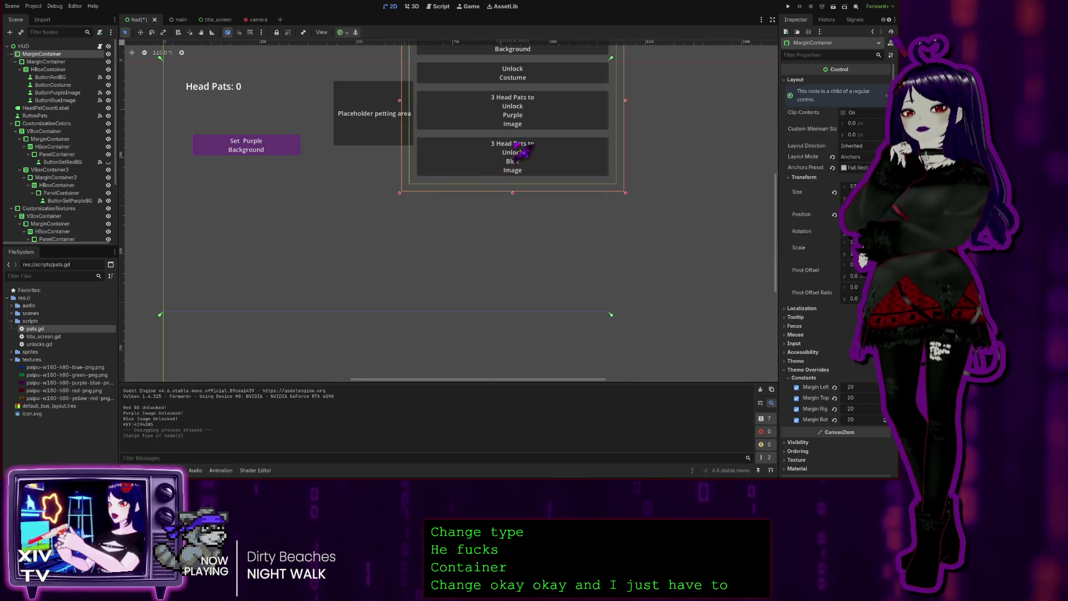
click(519, 160)
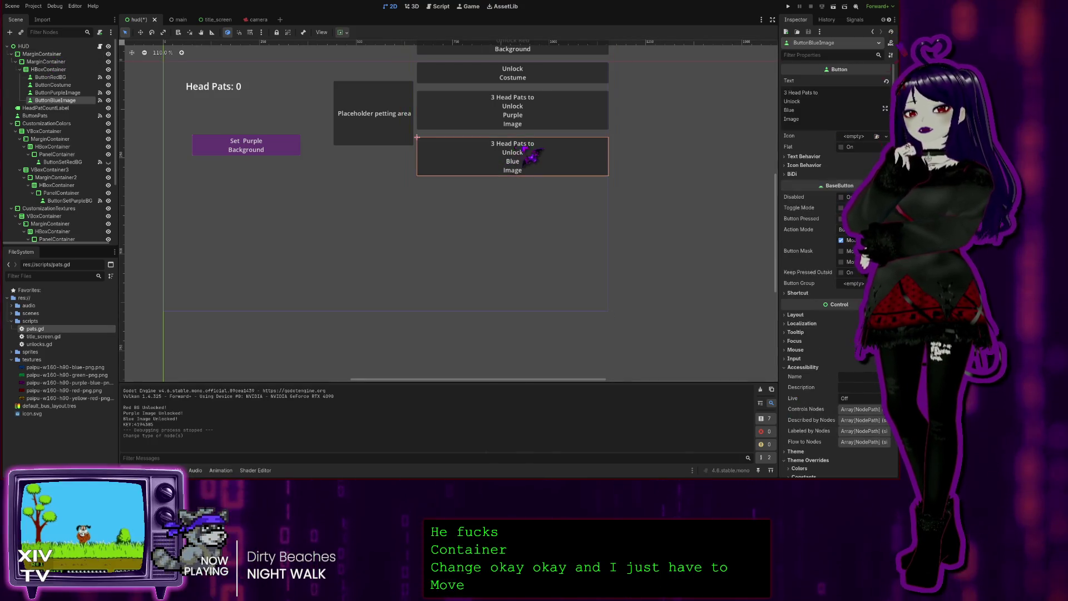
click(56, 54)
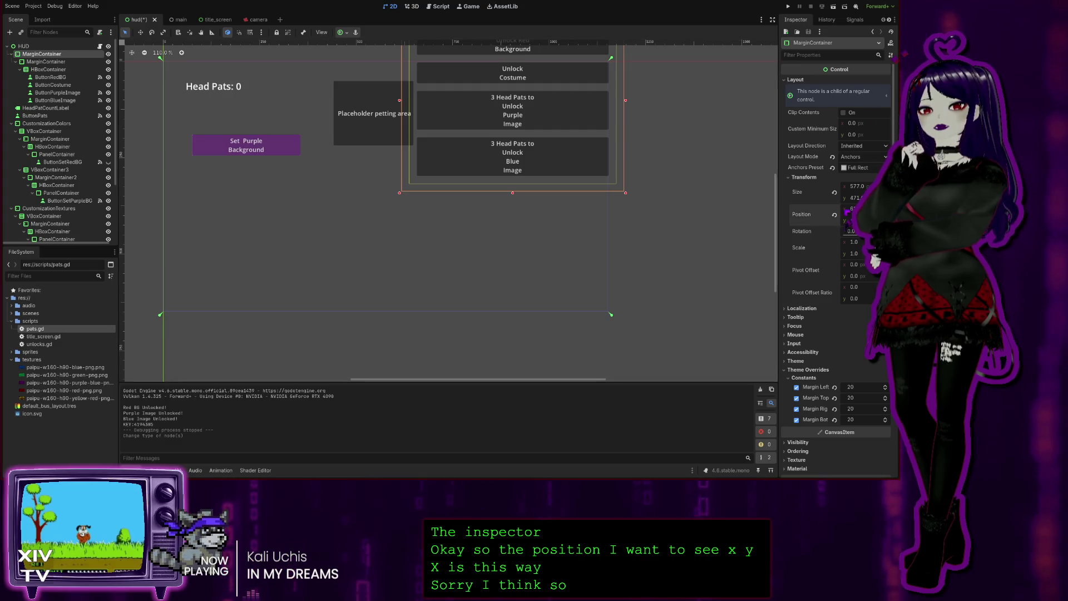
drag(850, 210, 855, 209)
- Undo the accidental nudge and move the button panel down beside the petting area
key(ctrl+z)
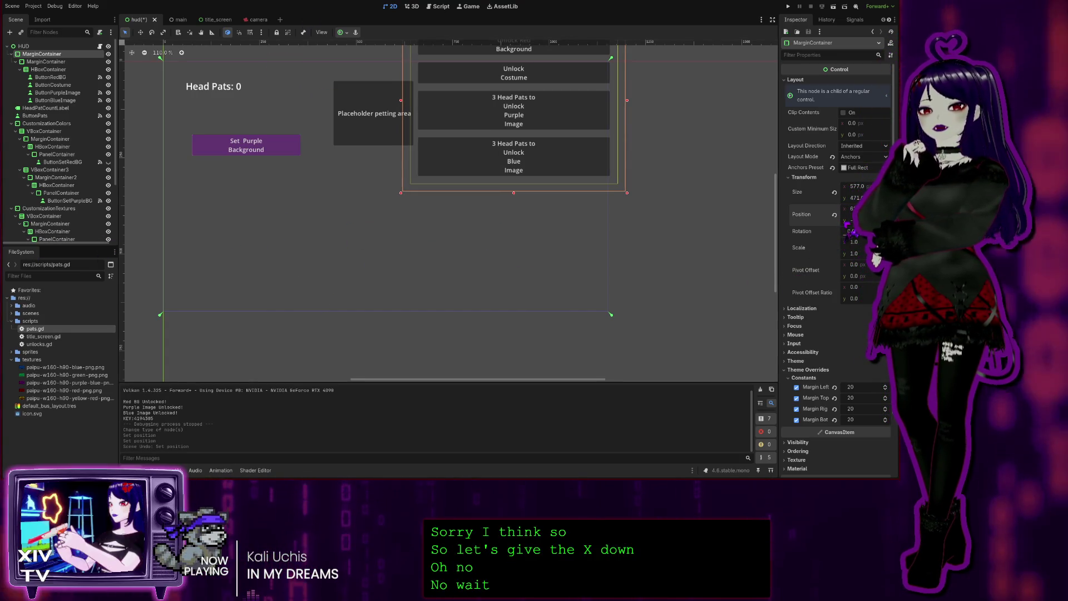
drag(846, 222, 866, 234)
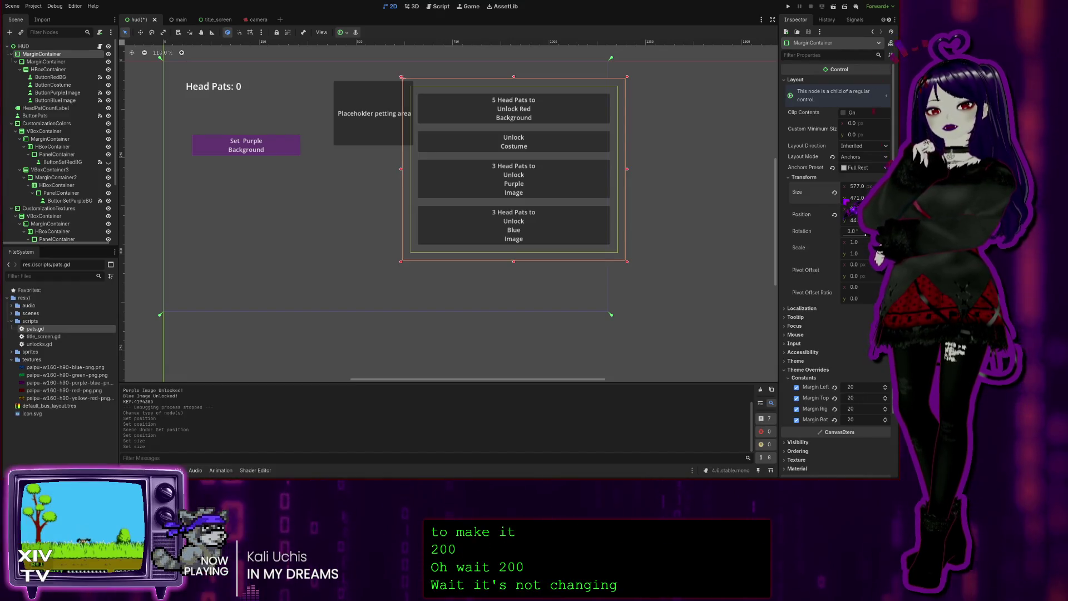
click(846, 202)
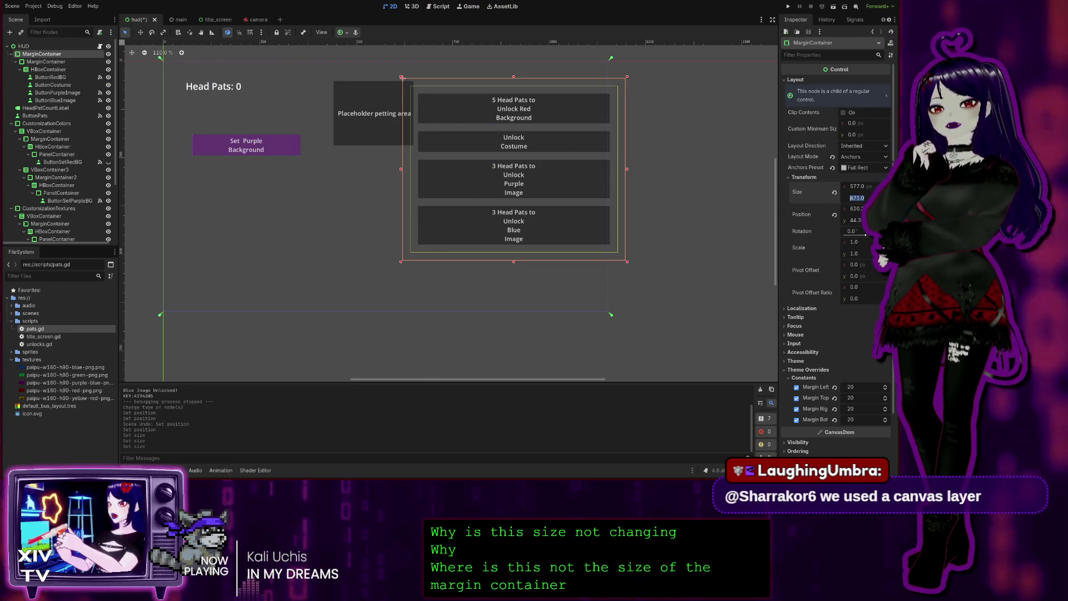
click(734, 224)
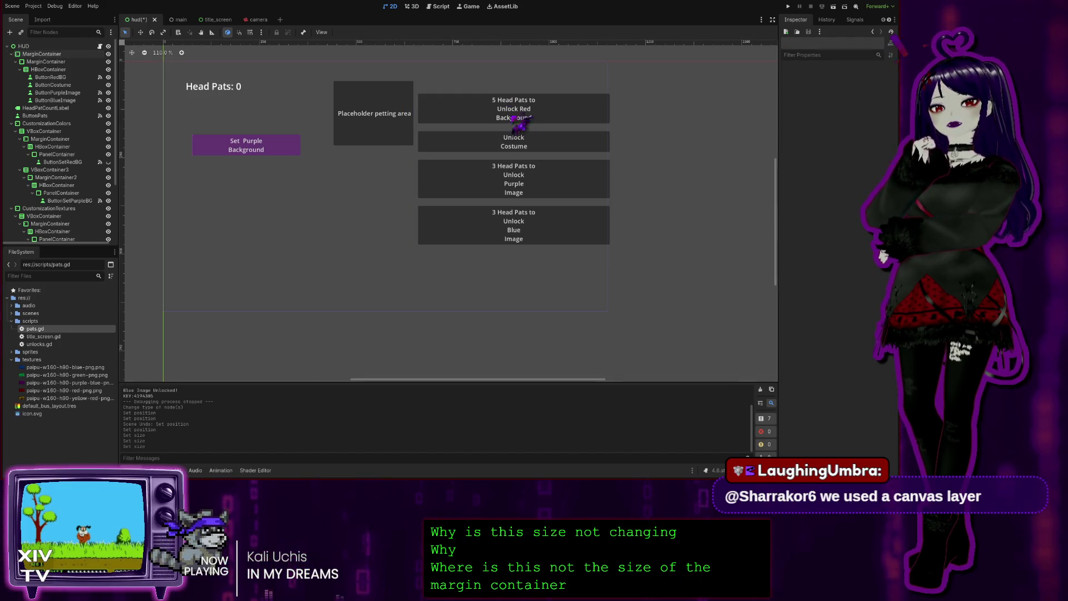
- Compare the top and nested MarginContainers' layout settings, then switch to the 3D view
click(44, 54)
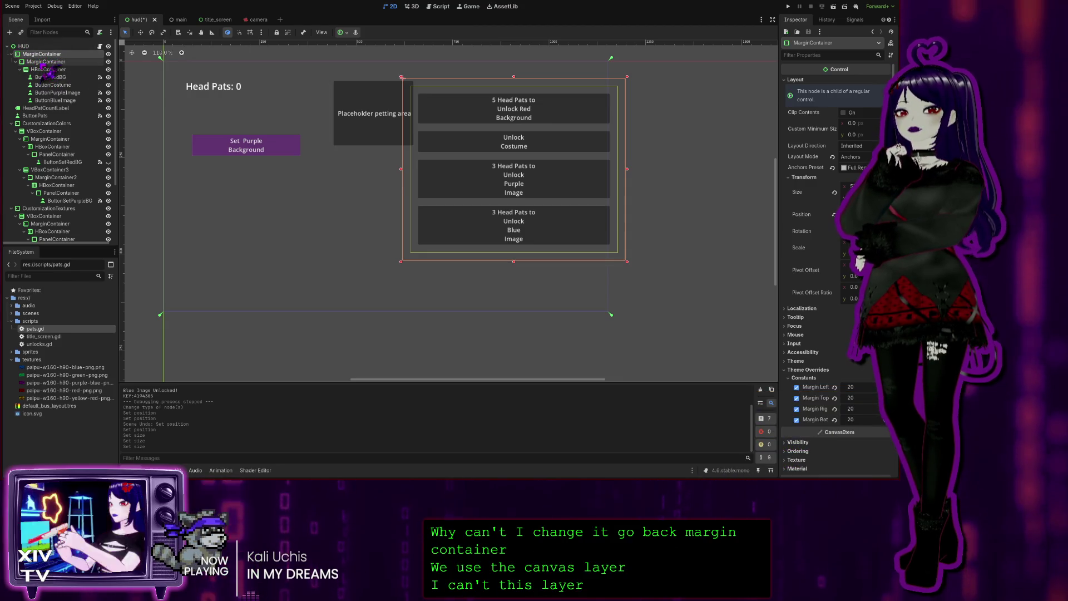
click(45, 62)
click(45, 63)
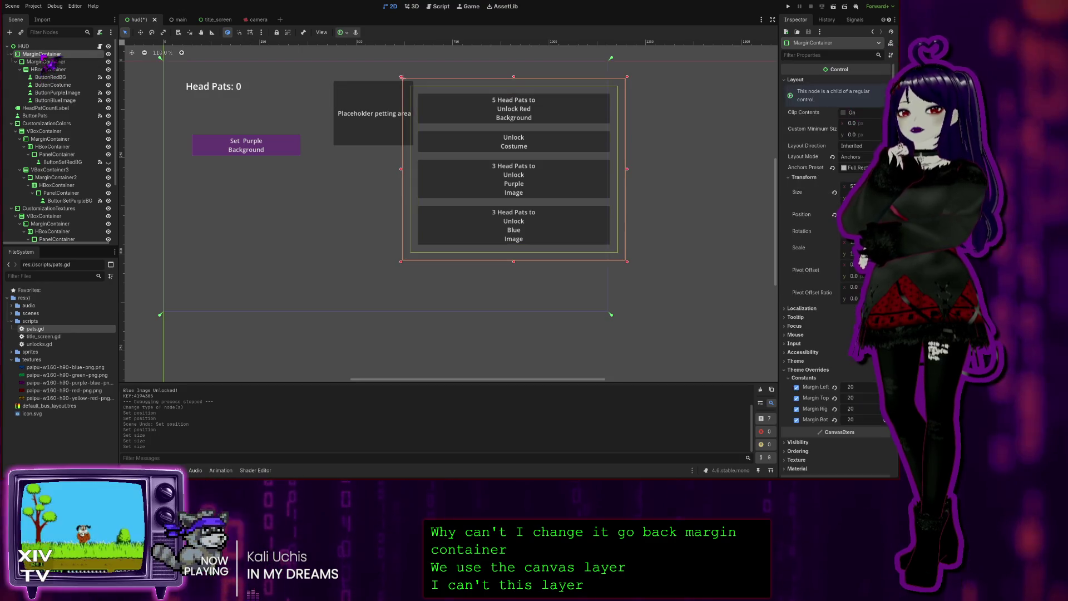
click(42, 62)
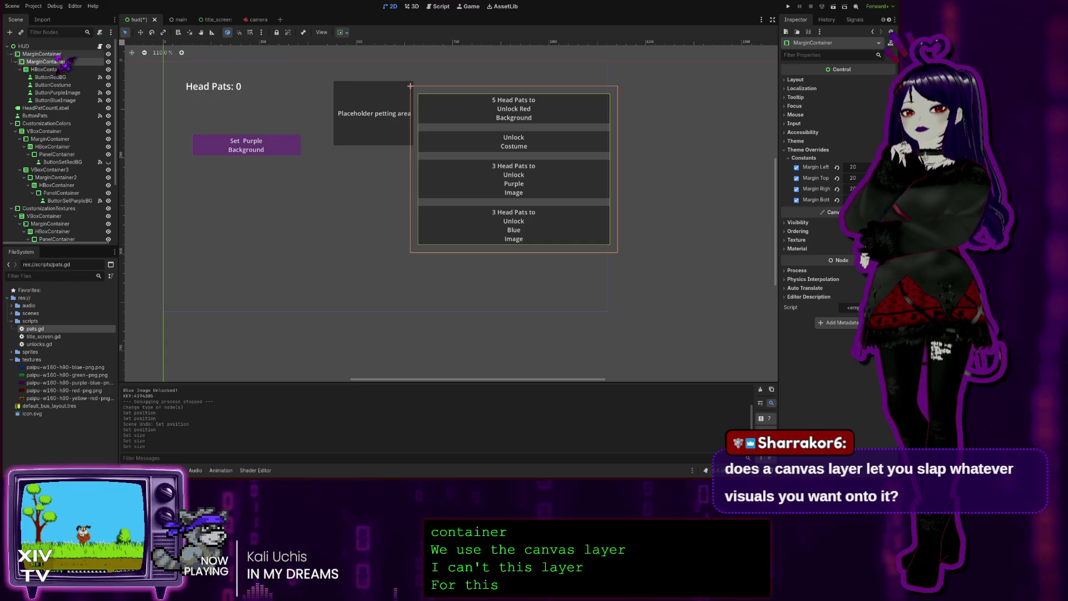
click(59, 54)
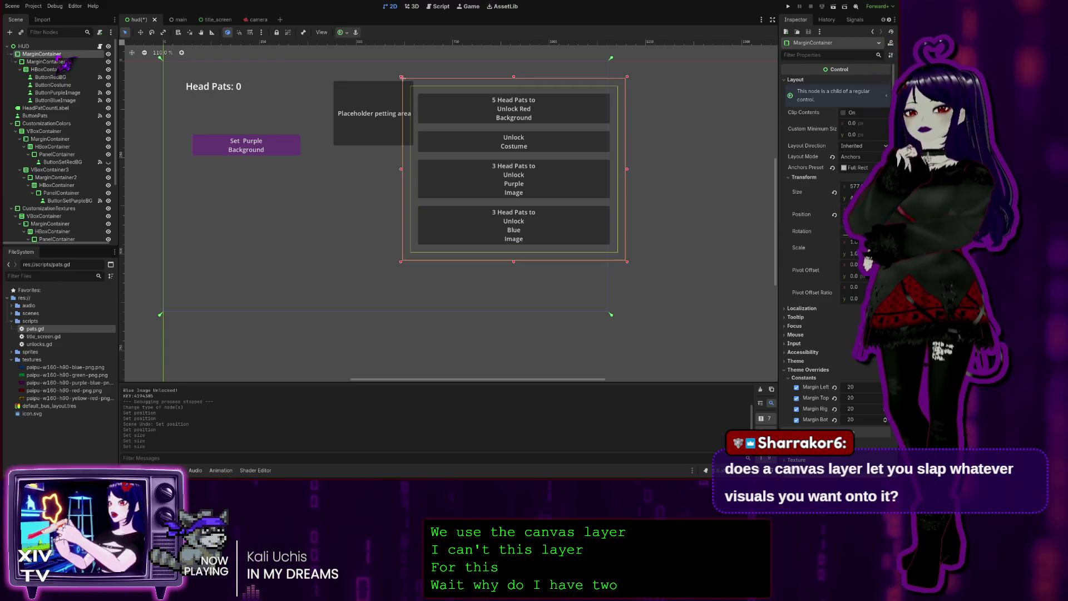
click(61, 61)
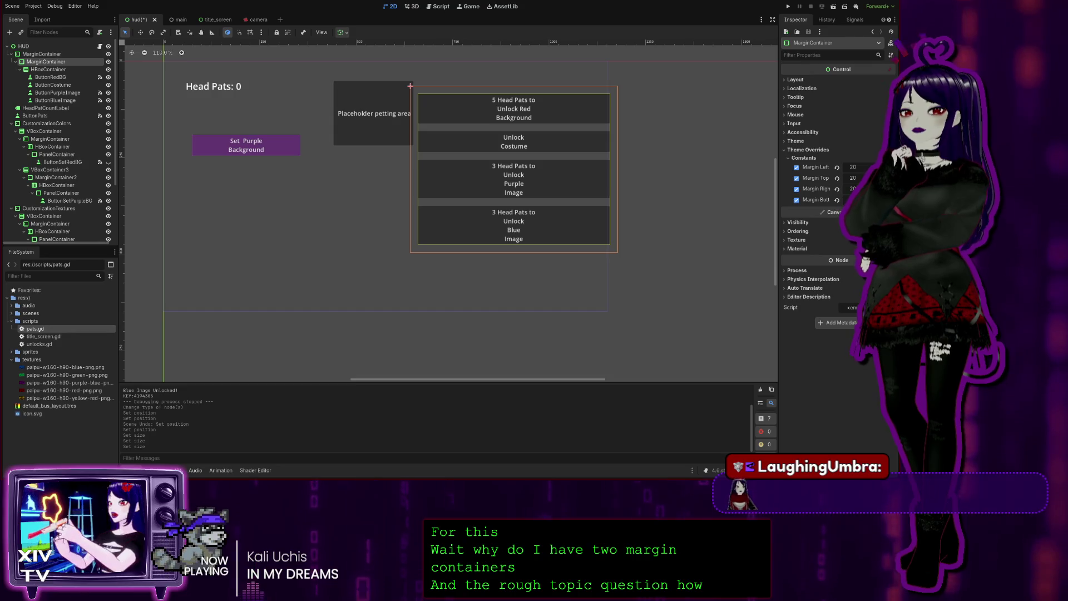
click(414, 7)
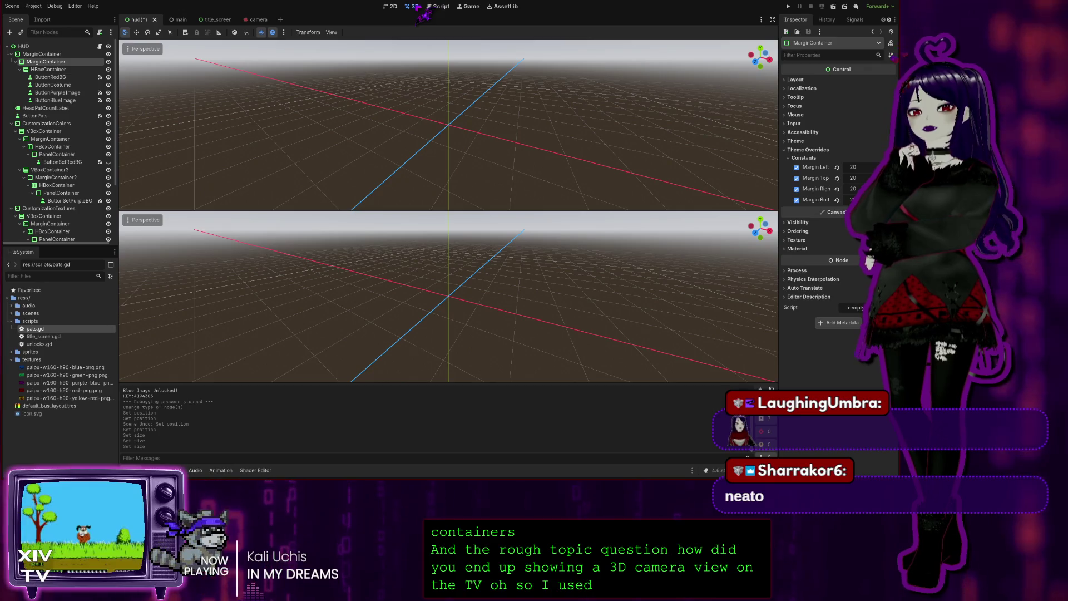
- Open the main scene, check its 2D and 3D views, and show unlocks.gd in the Script editor
click(179, 20)
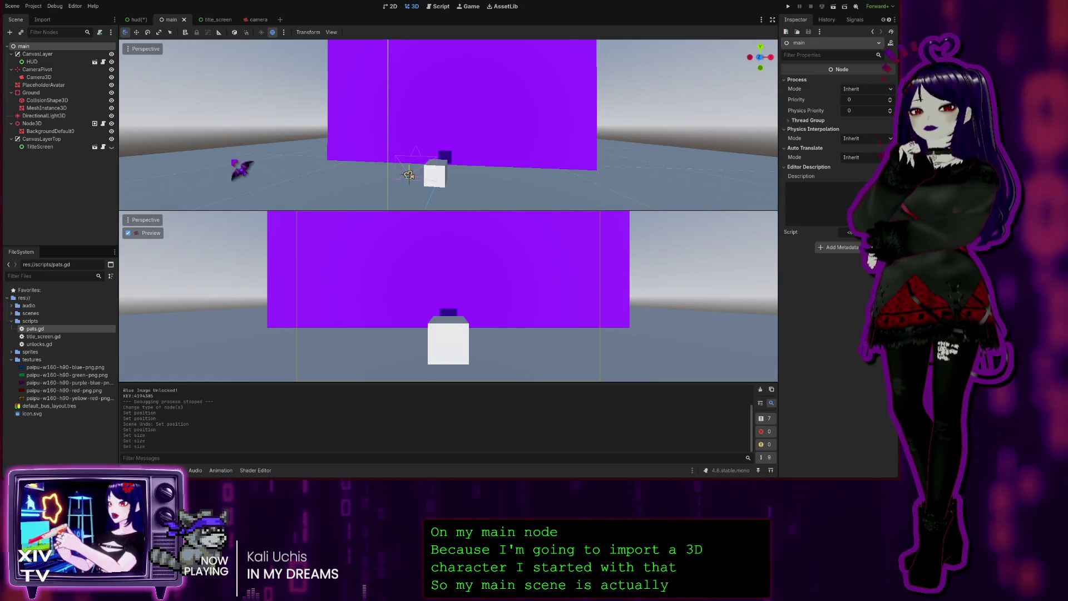
click(390, 6)
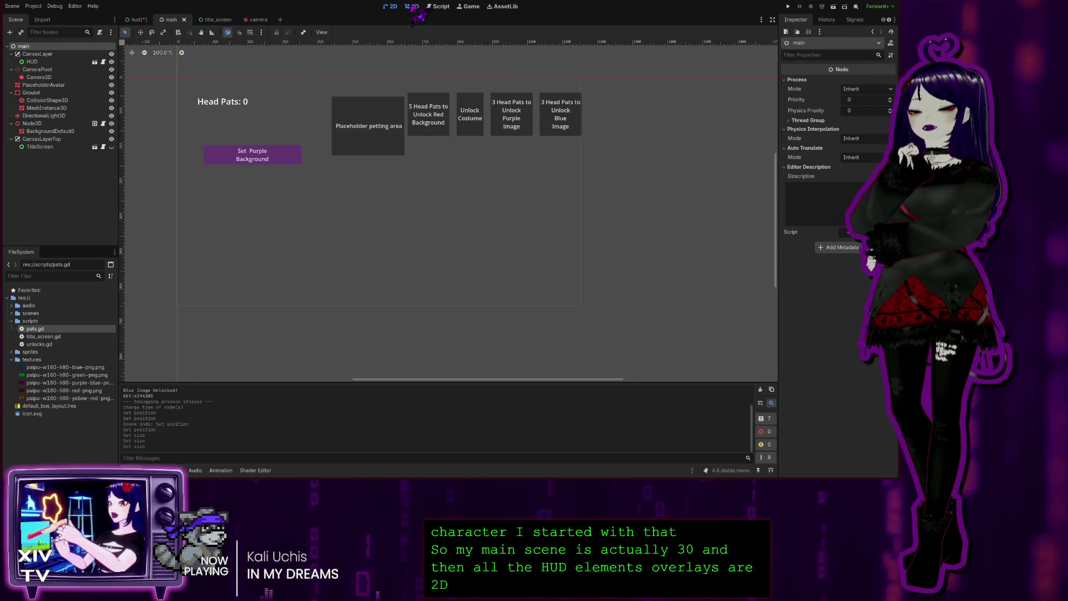
click(412, 6)
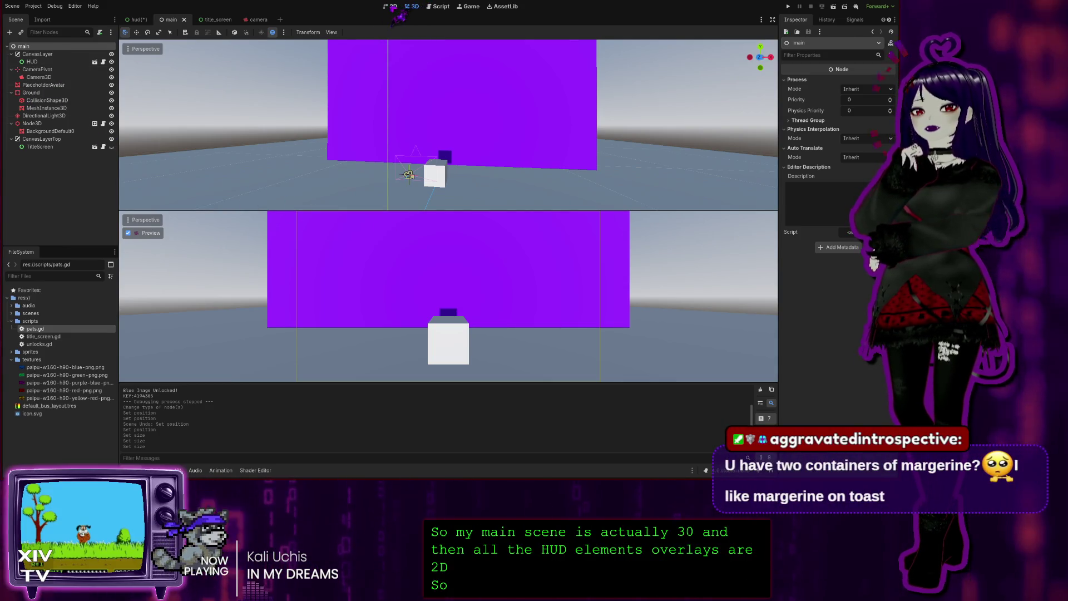
click(441, 7)
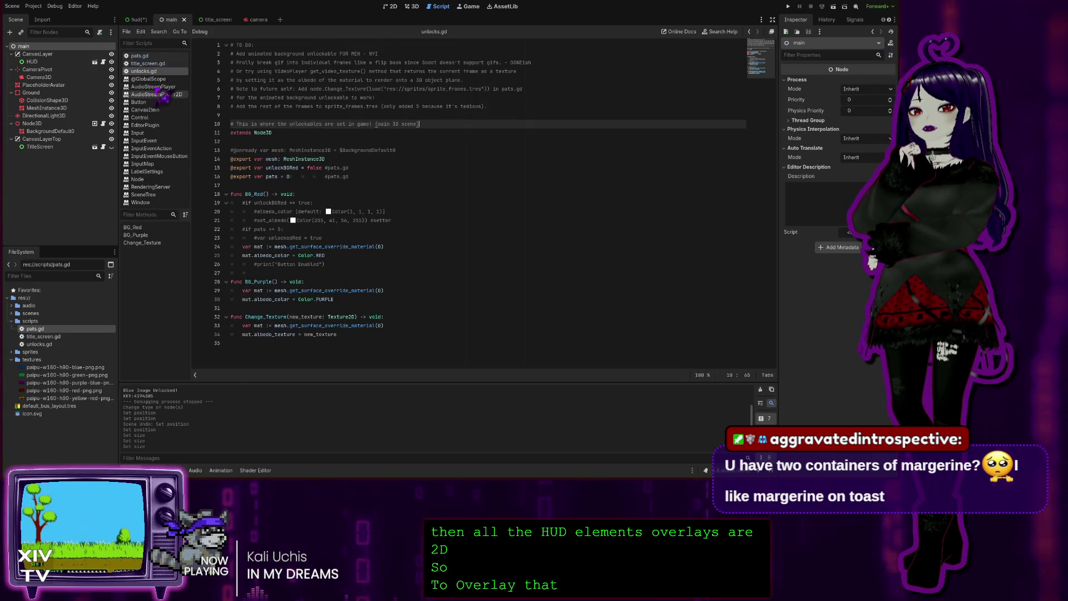
- Open pats.gd and scroll through its code
click(155, 56)
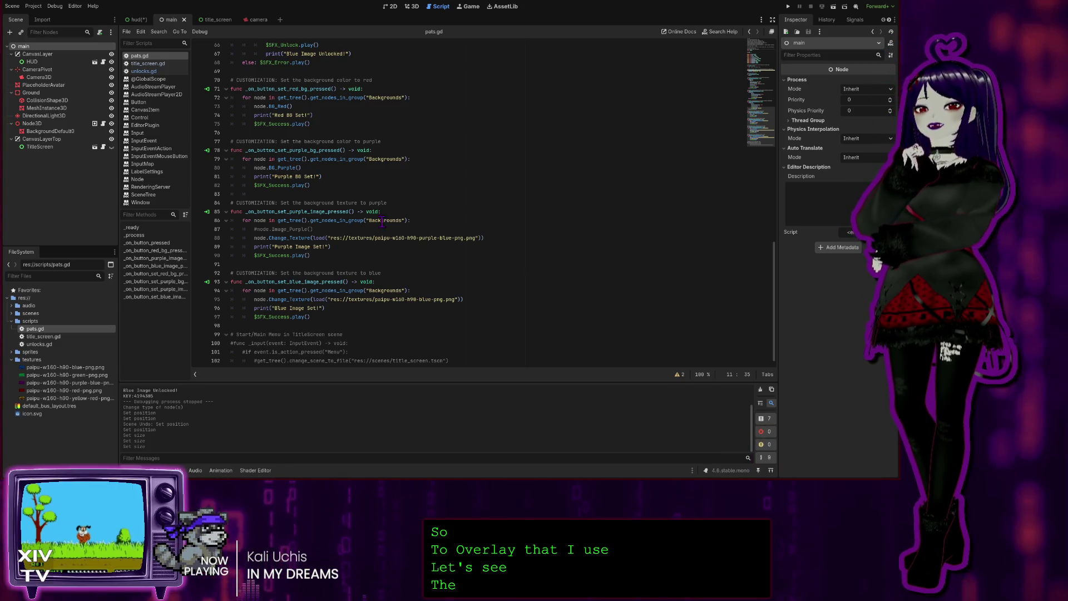
scroll(417, 217, up, 20)
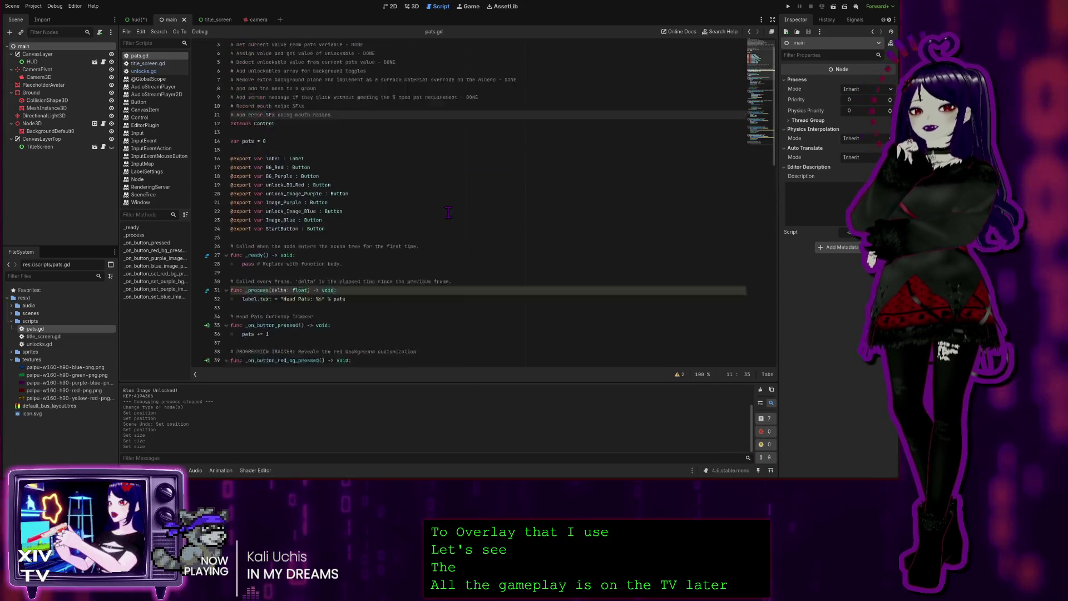
scroll(439, 206, down, 5)
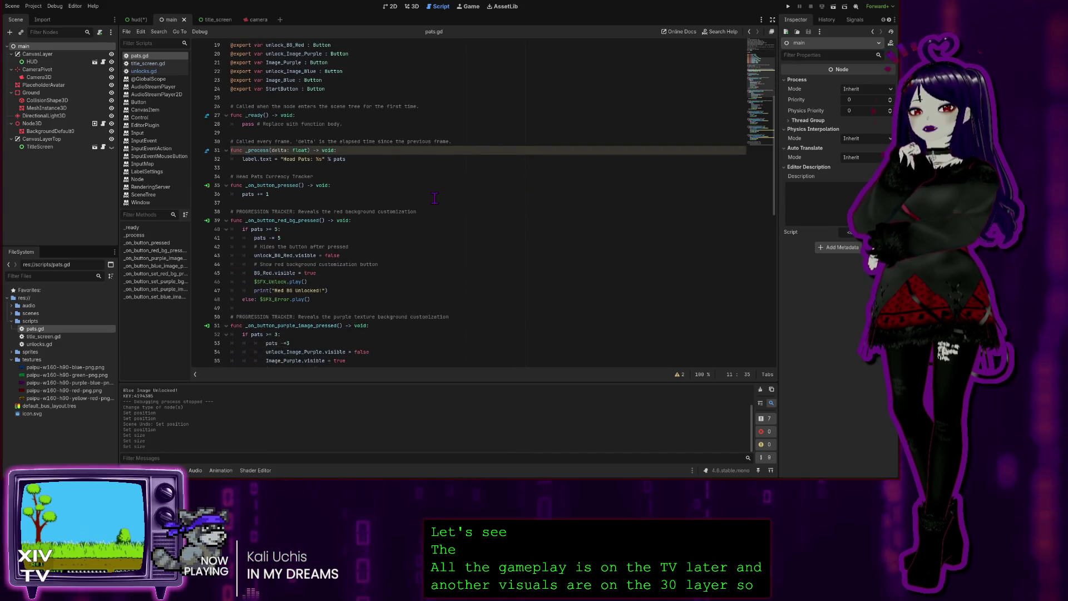
scroll(434, 198, down, 5)
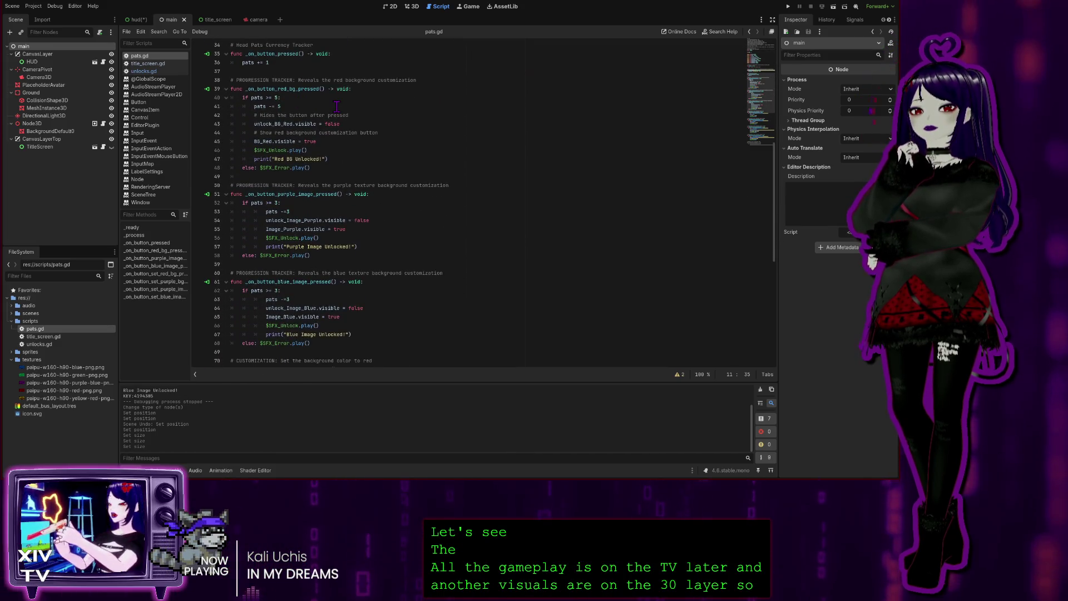
scroll(337, 106, down, 2)
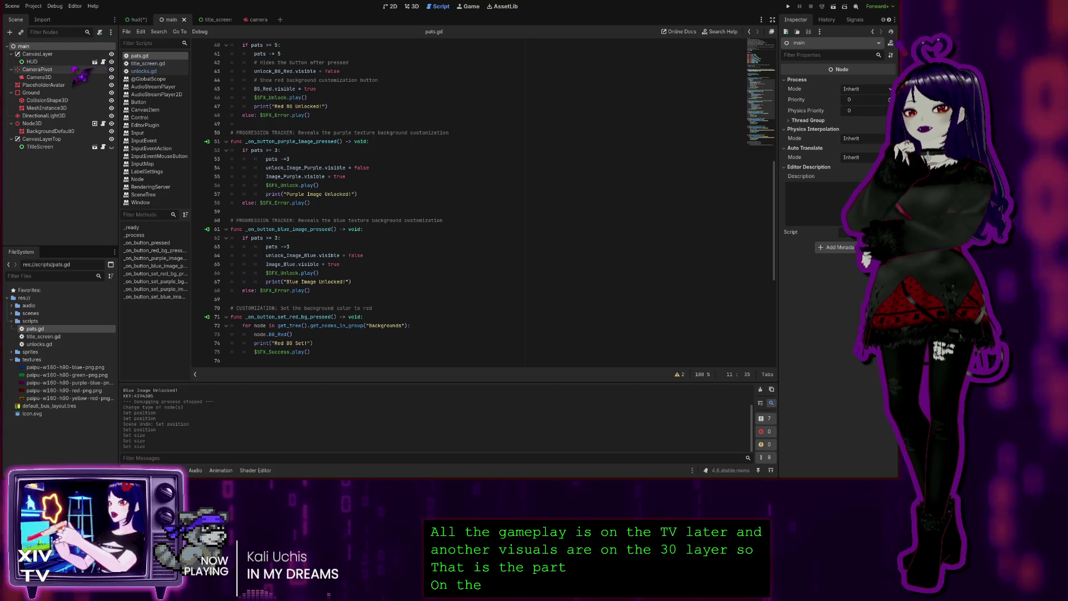
- Select the HUD node, then open Node3D's unlocks.gd script at line 25
click(32, 62)
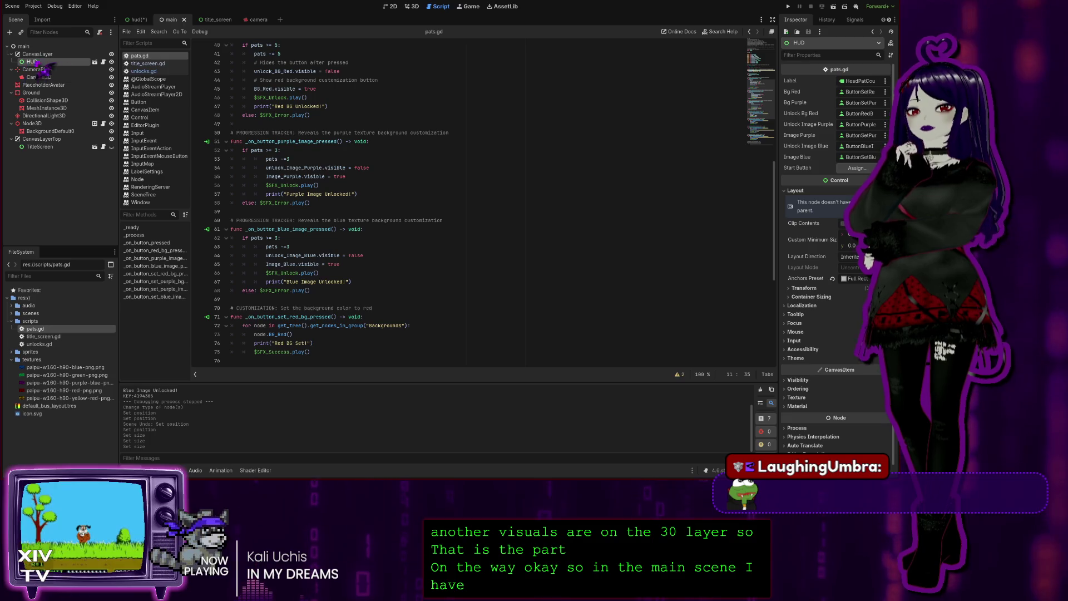
click(104, 62)
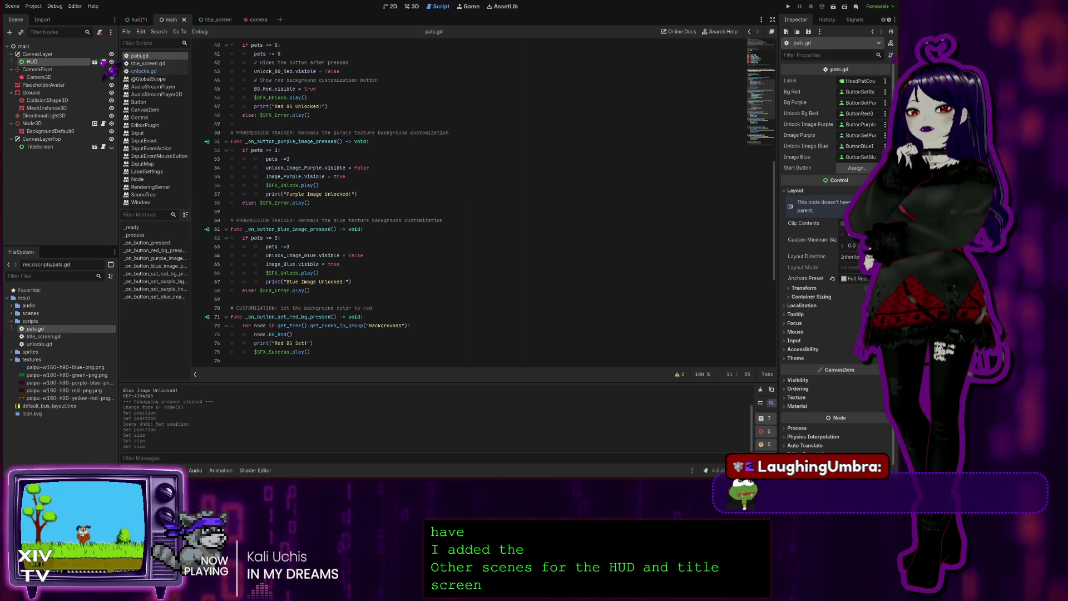
click(104, 124)
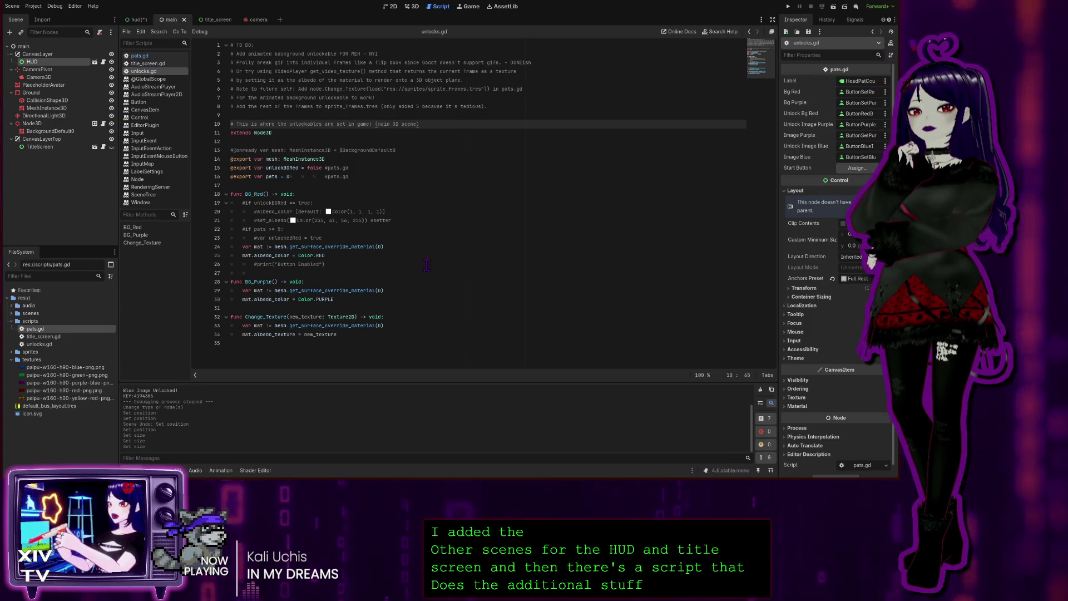
click(383, 257)
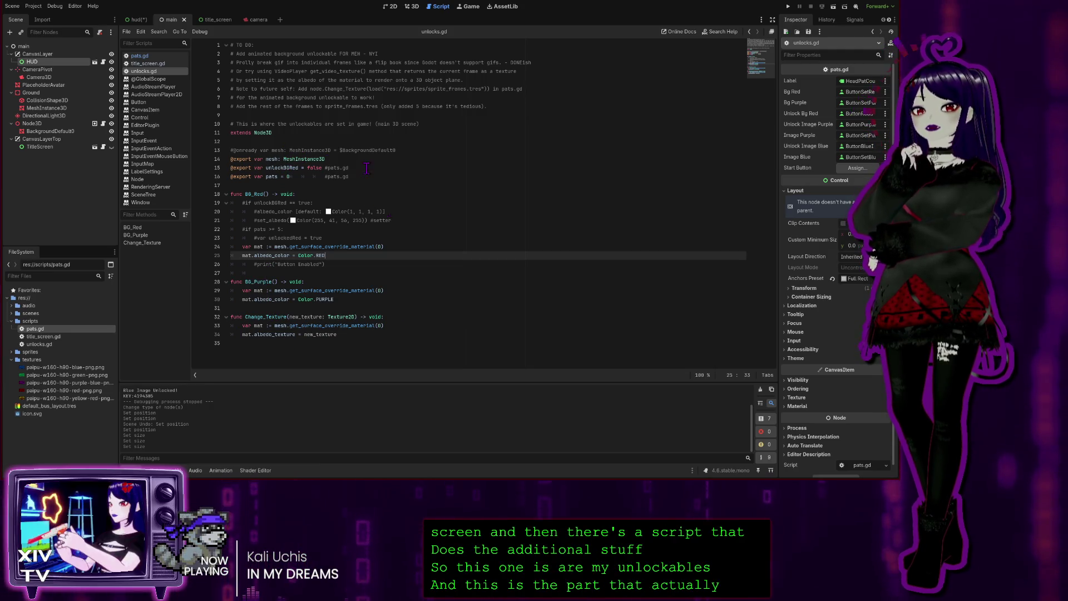
- Review title_screen.gd and pats.gd, then select the TitleScreen node to inspect its properties
click(148, 64)
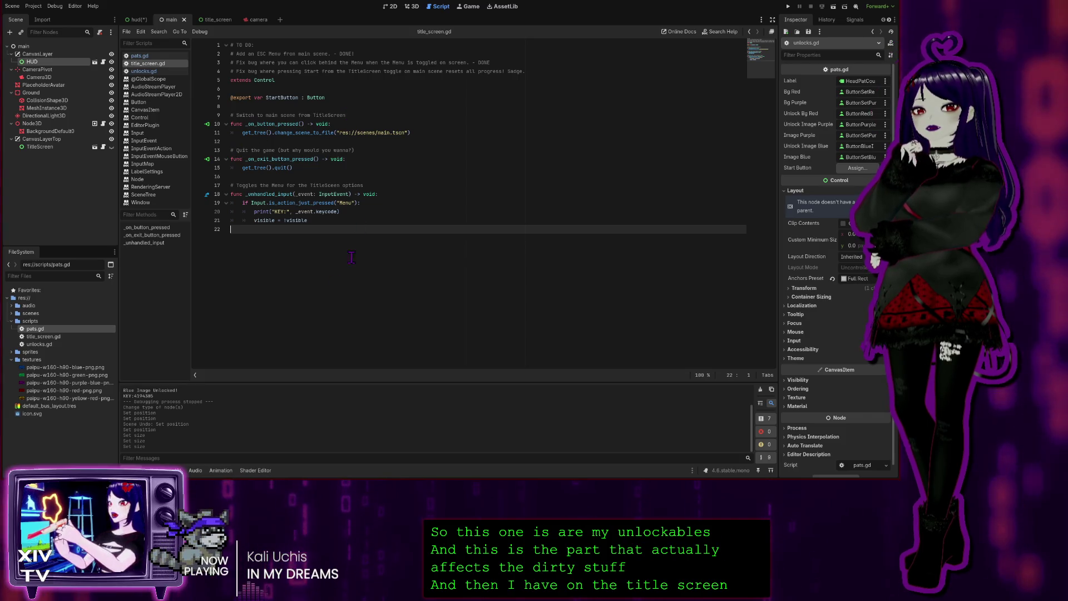
click(158, 56)
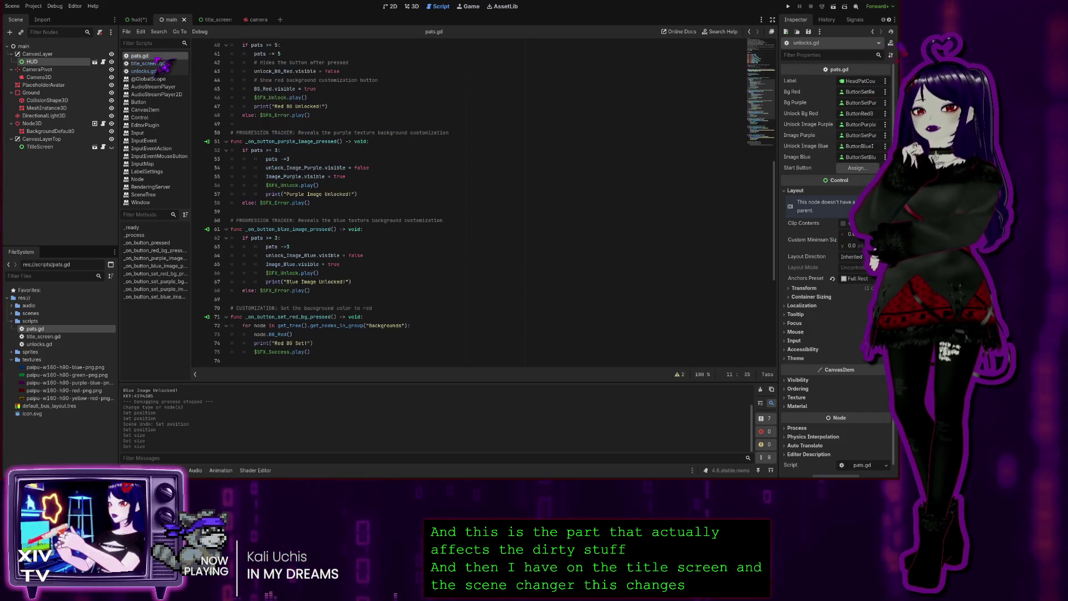
scroll(501, 247, up, 10)
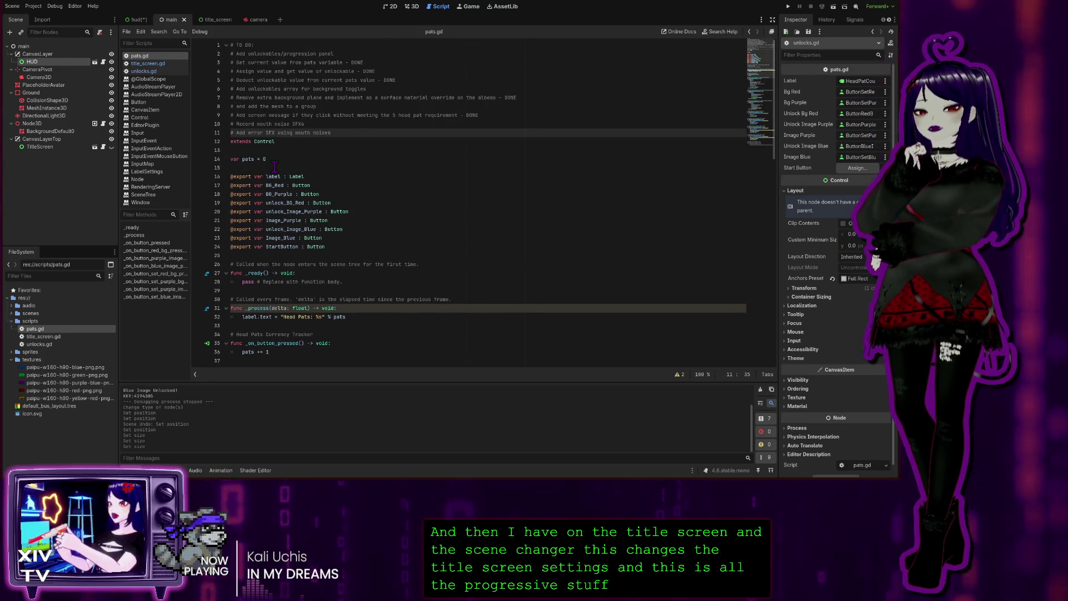
scroll(309, 182, down, 7)
scroll(309, 182, down, 15)
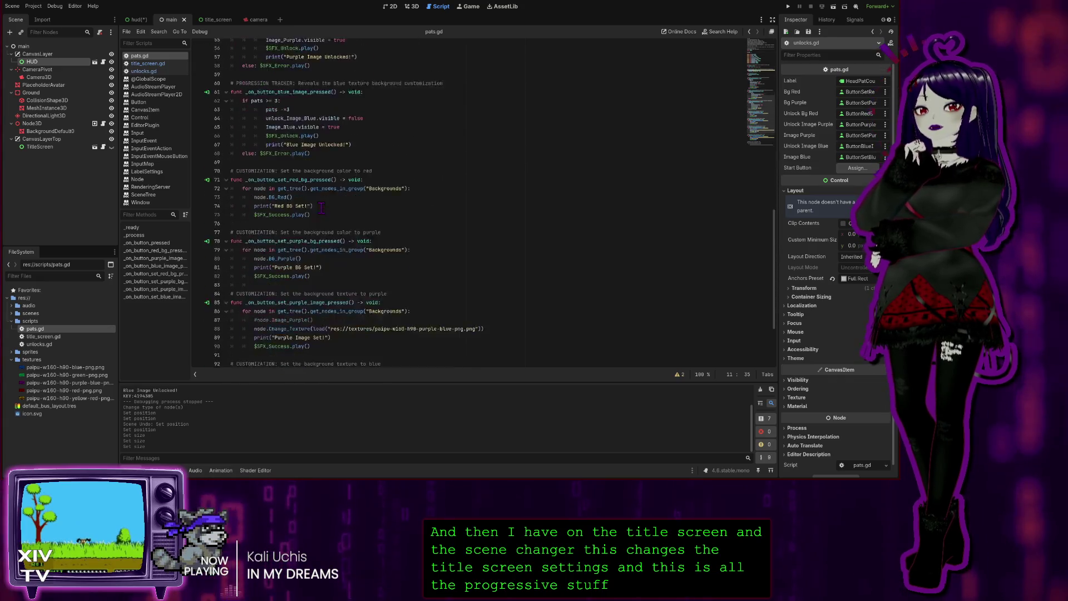
scroll(469, 251, up, 3)
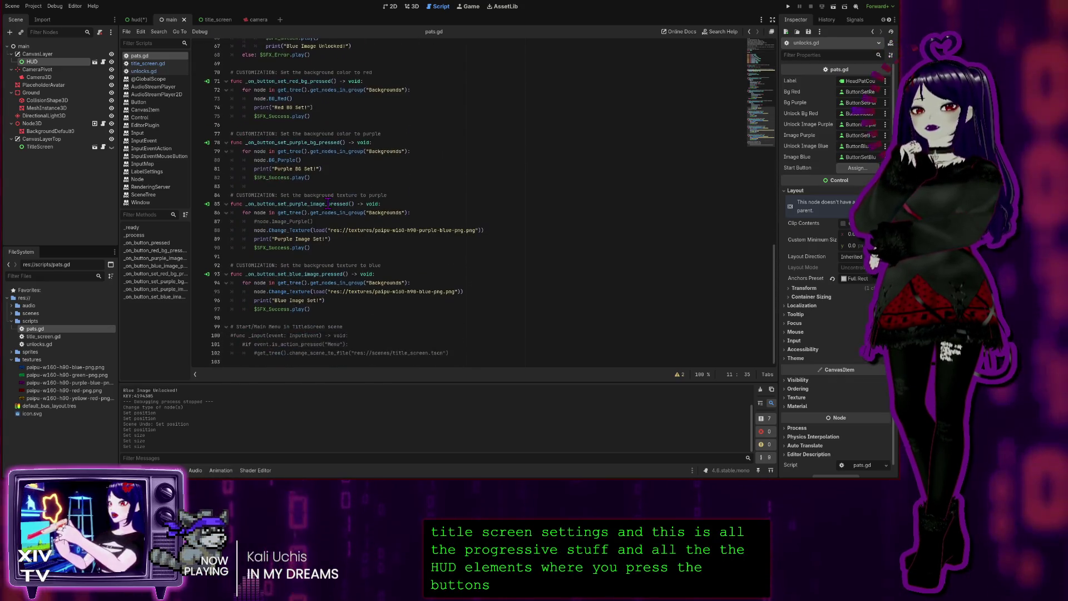
scroll(468, 251, up, 10)
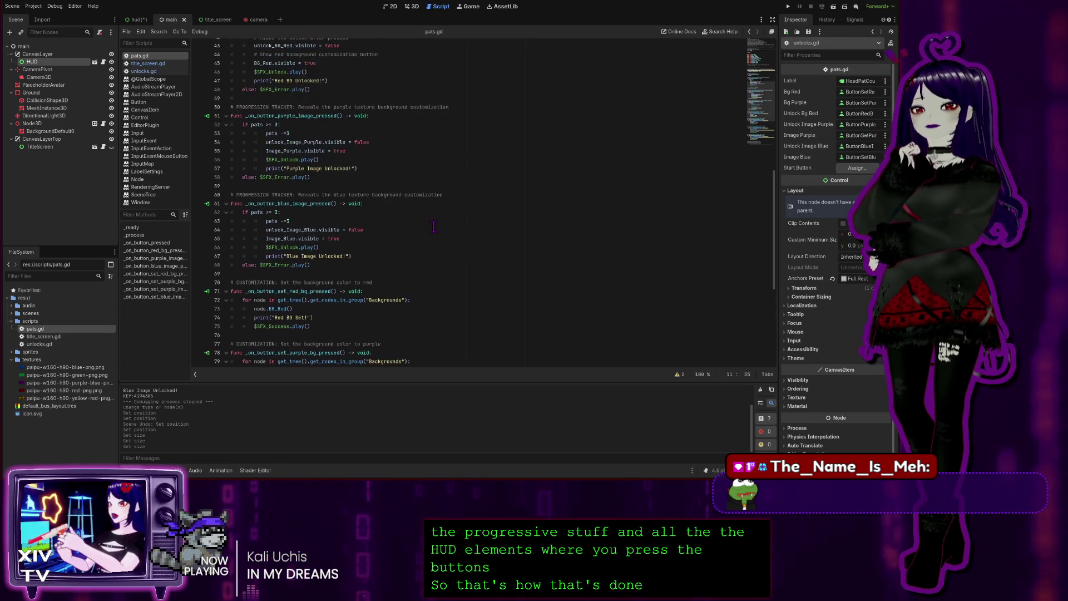
scroll(432, 224, up, 9)
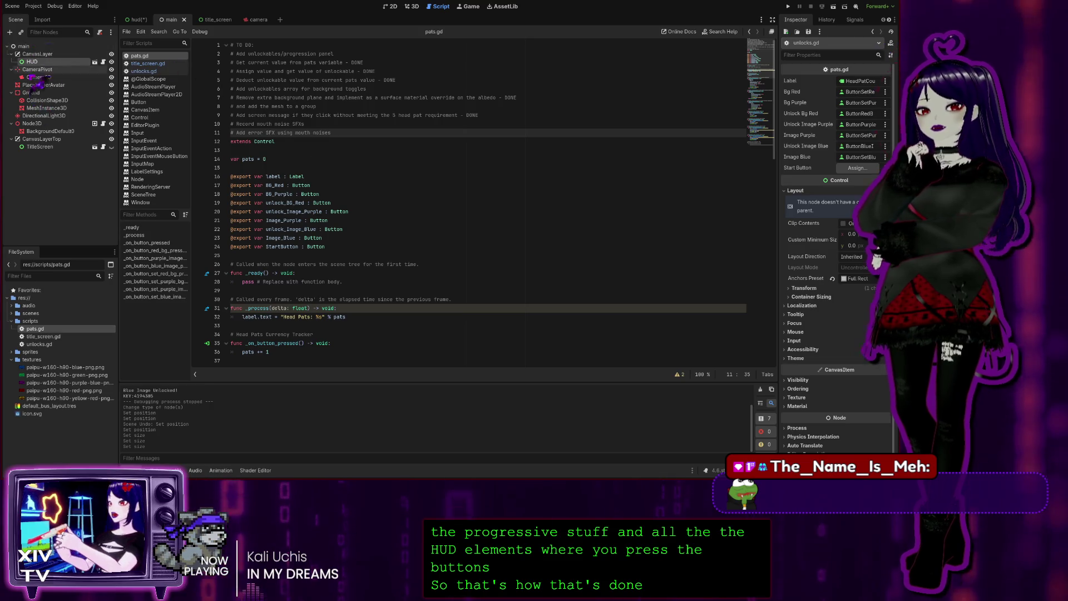
click(40, 147)
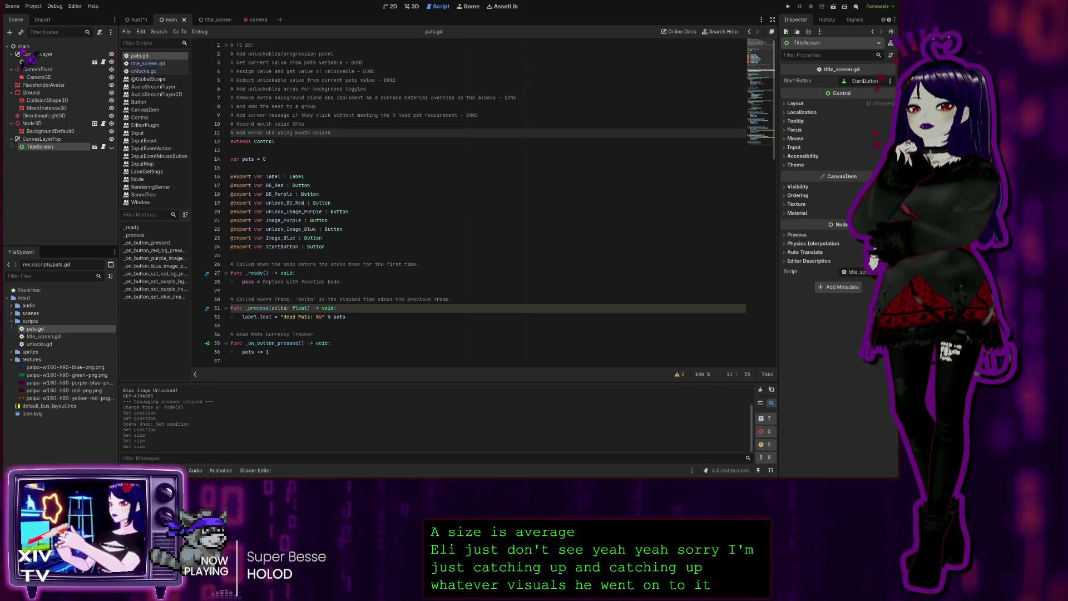
click(135, 20)
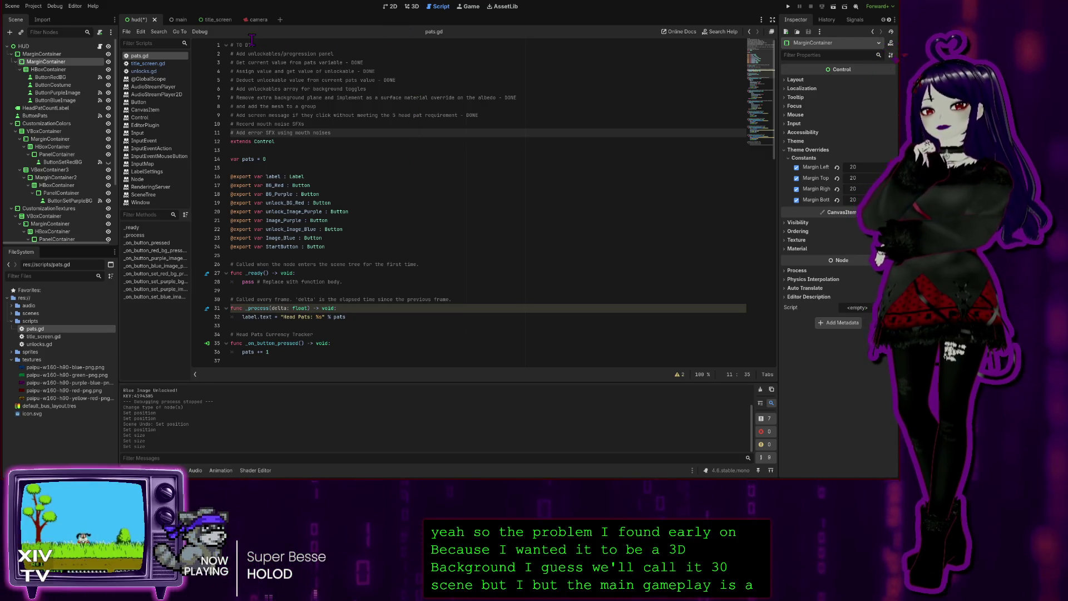
- View the HUD layout in the 2D workspace, then scroll pats.gd and open unlocks.gd
click(390, 7)
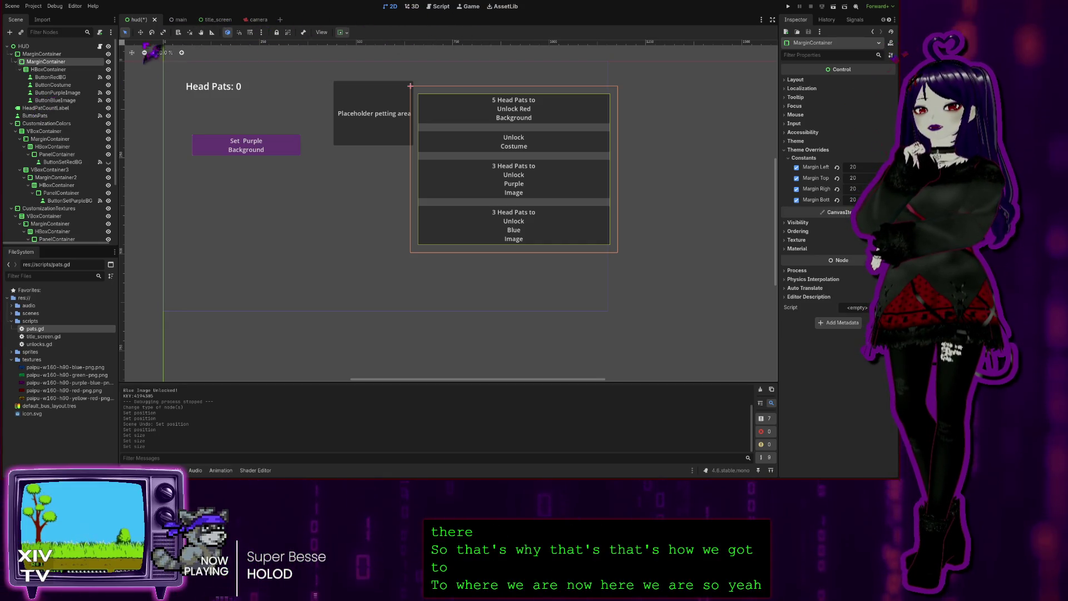
key(ctrl+F3)
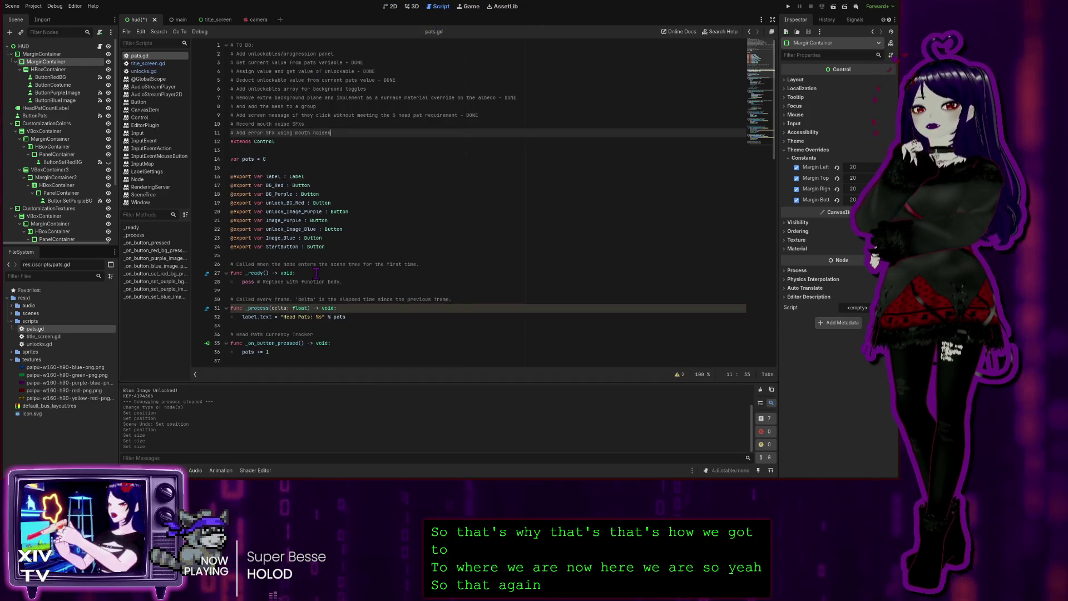
scroll(308, 271, down, 10)
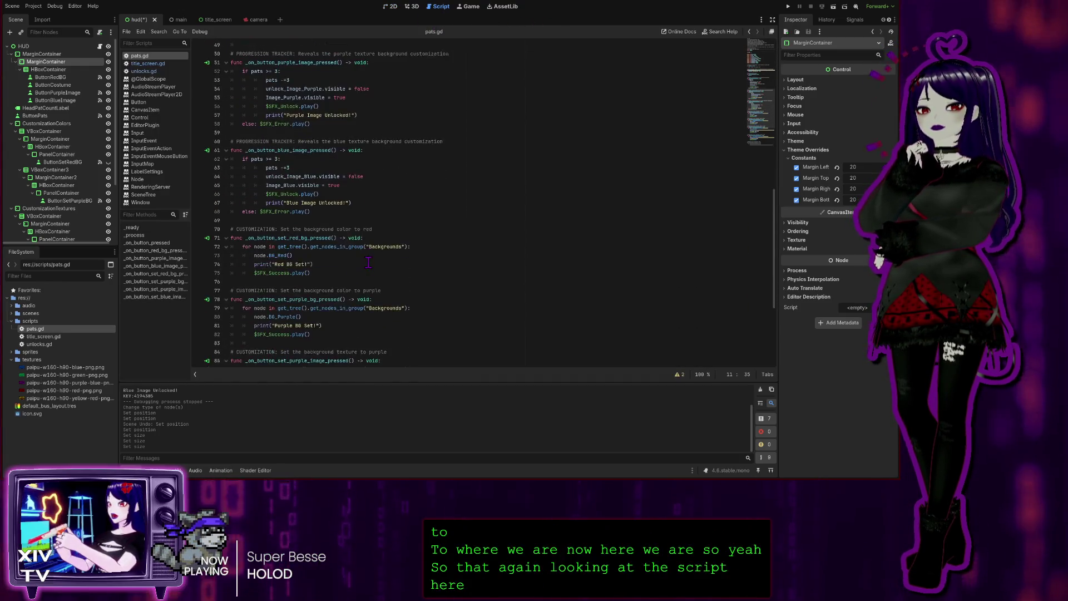
scroll(384, 167, down, 2)
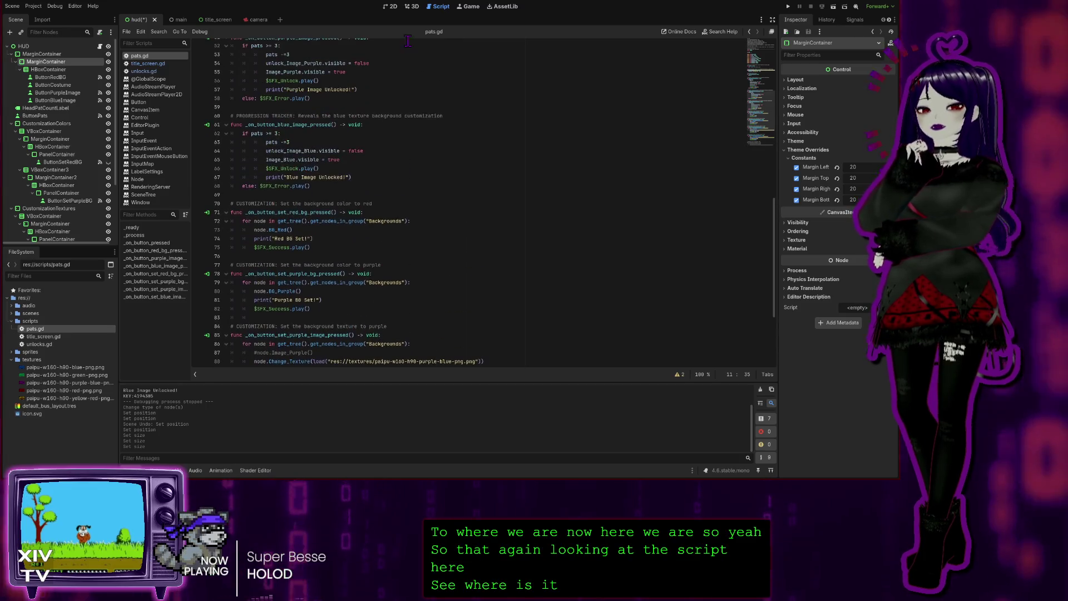
click(144, 72)
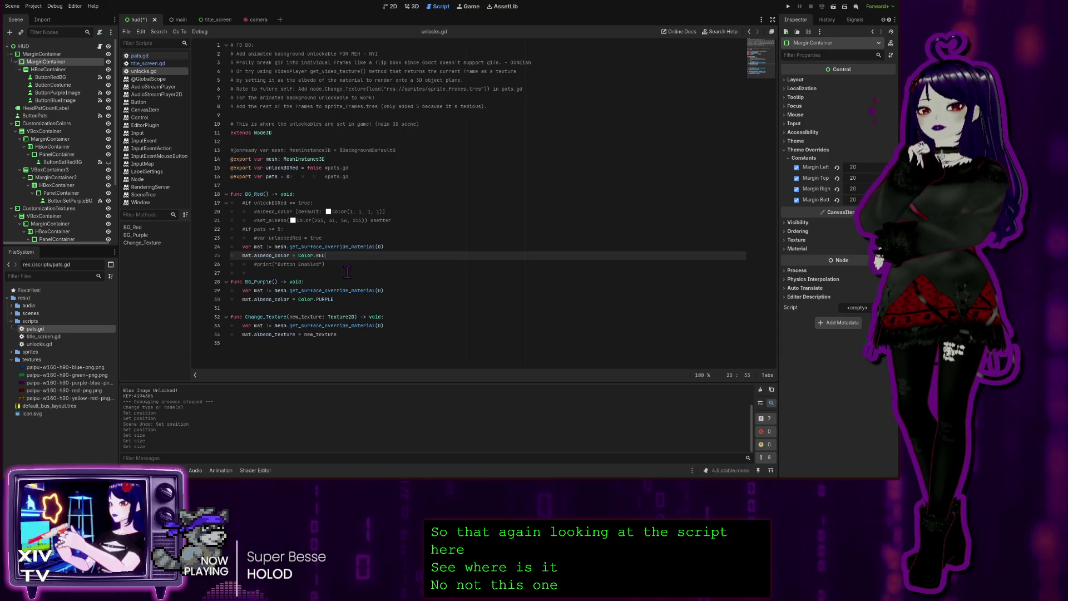
- Open title_screen.gd and highlight the change_scene_to_file call that loads main.tscn
click(148, 63)
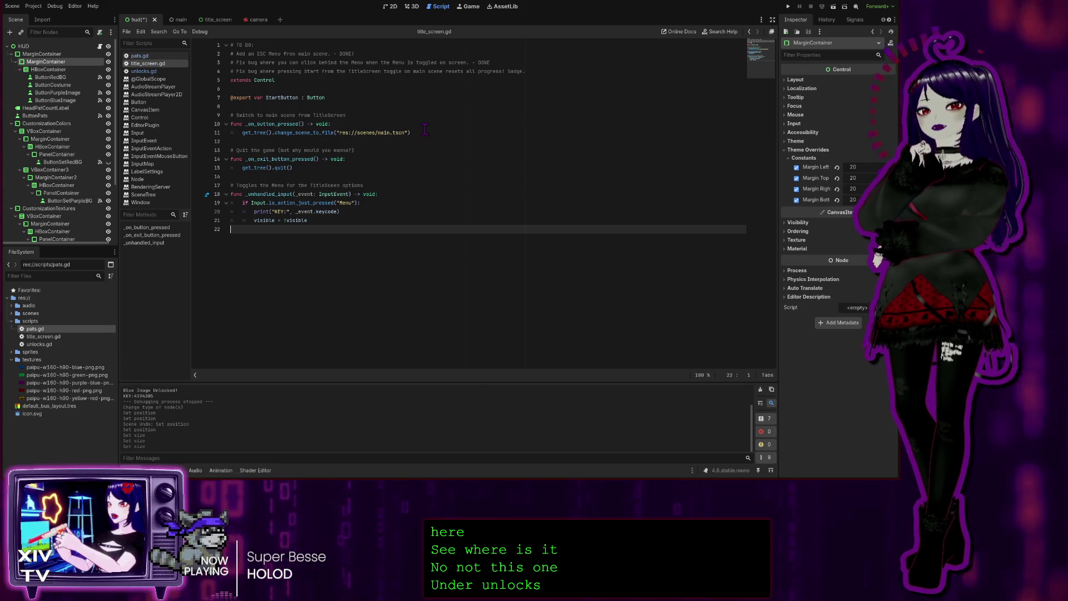
mouse_move(412, 133)
mouse_down()
mouse_move(278, 134)
mouse_move(178, 111)
mouse_up()
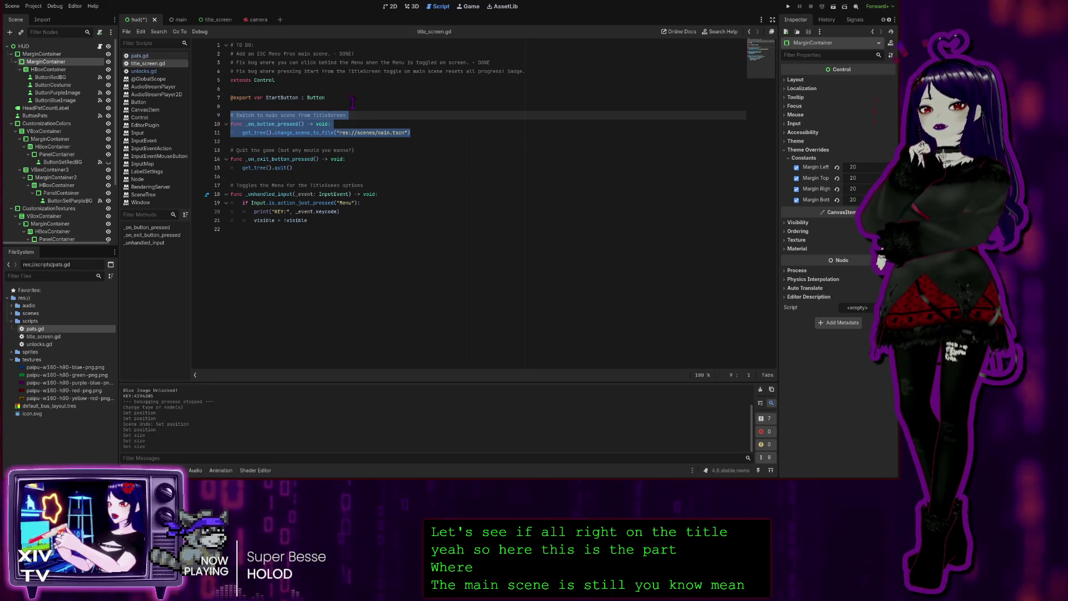
click(444, 135)
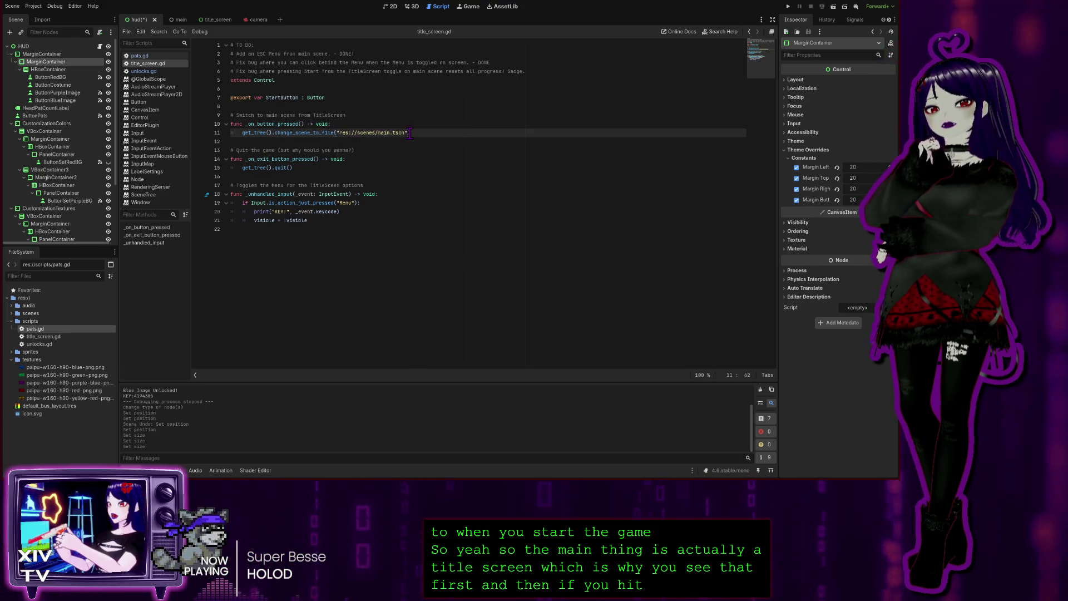
drag(411, 133, 233, 133)
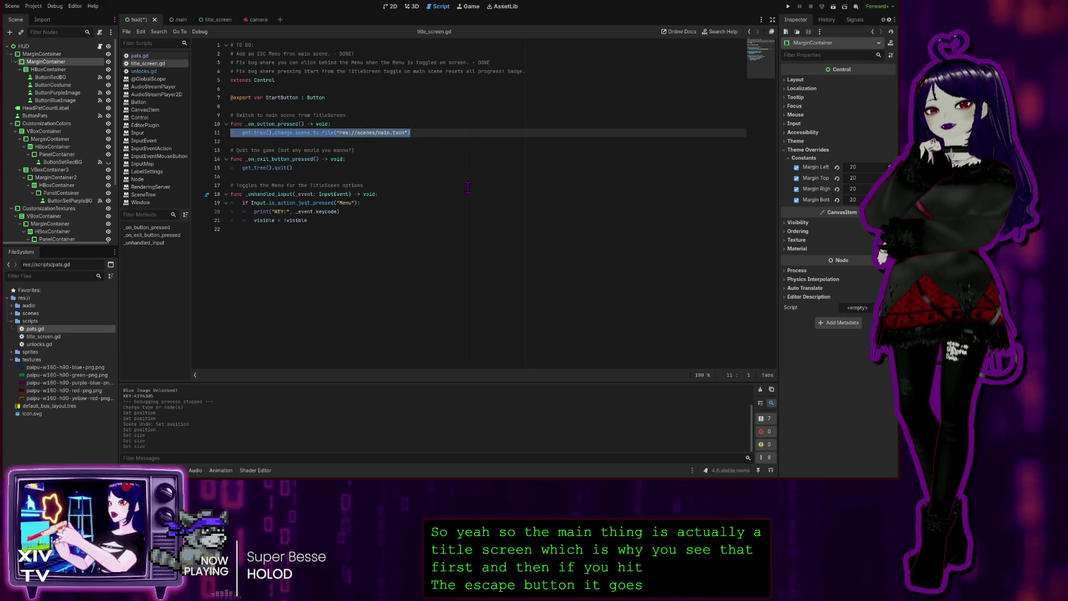
click(412, 132)
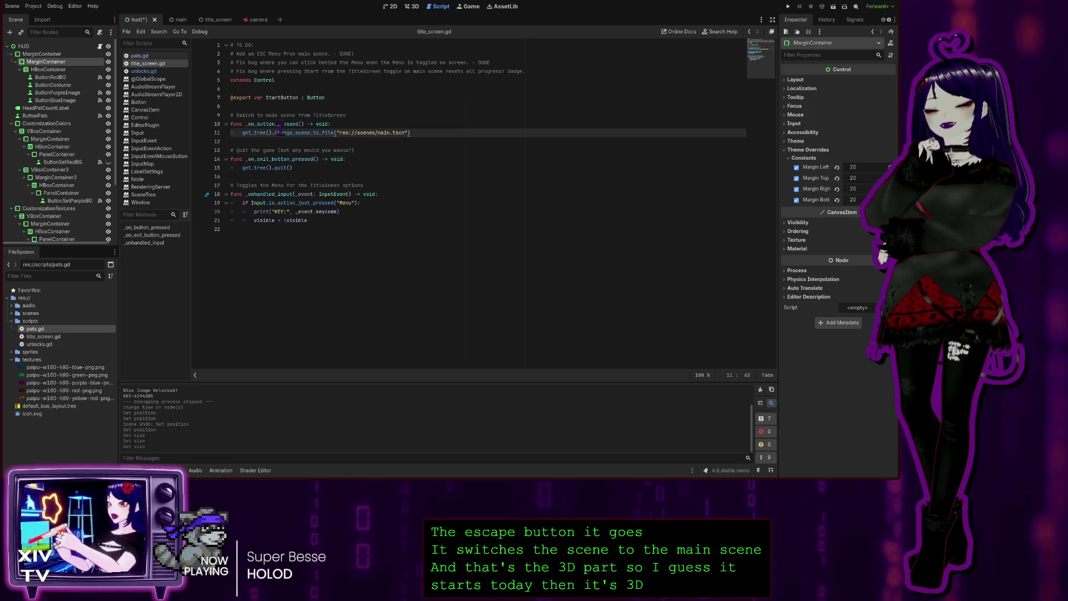
click(412, 7)
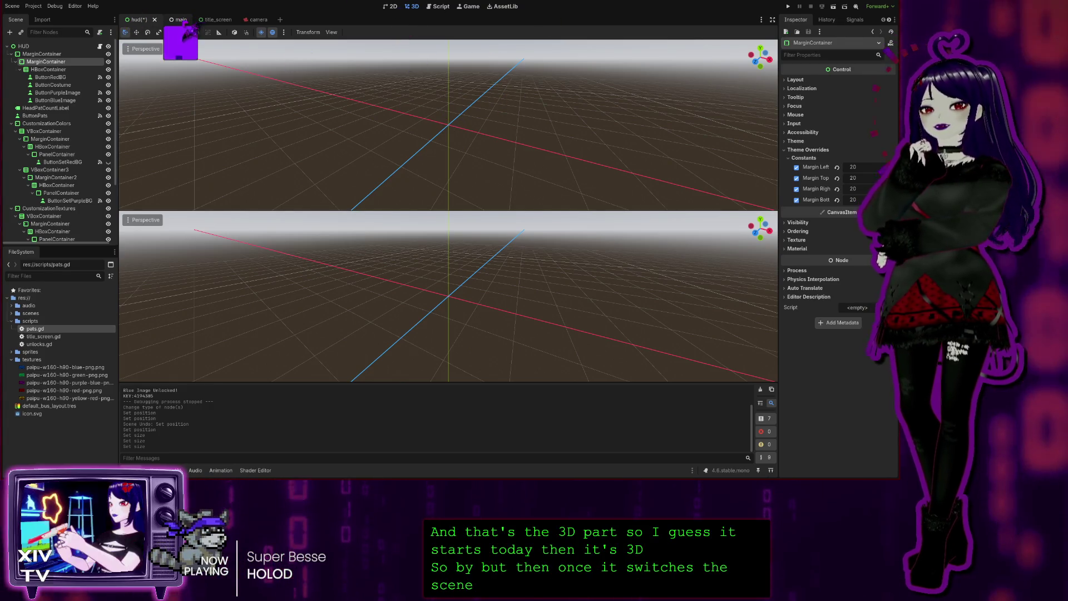
- Open the main scene and compare its 3D backdrop with the 2D HUD canvas
click(181, 20)
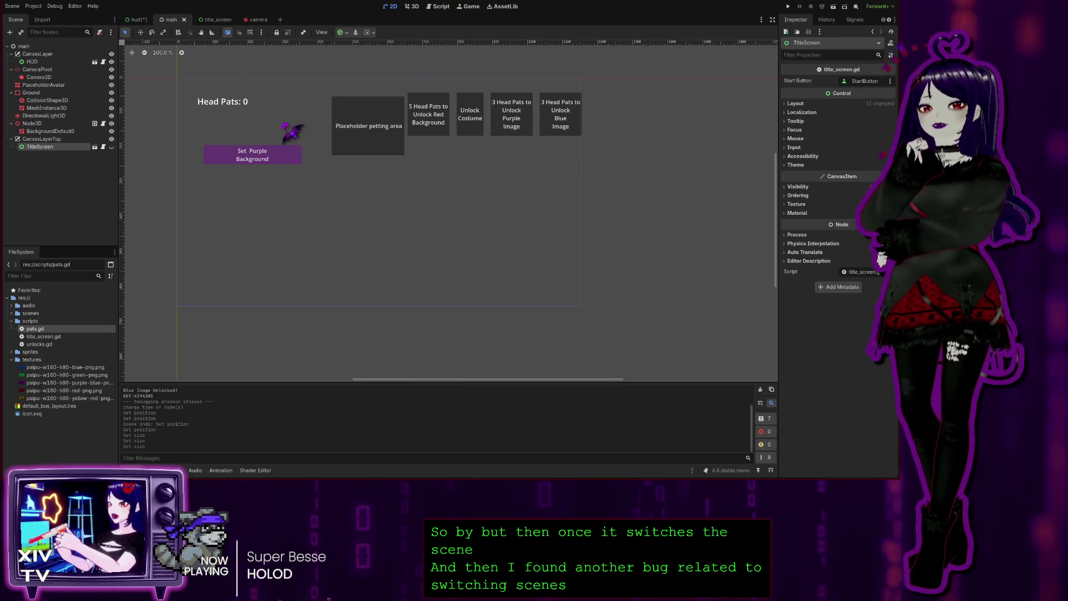
click(412, 6)
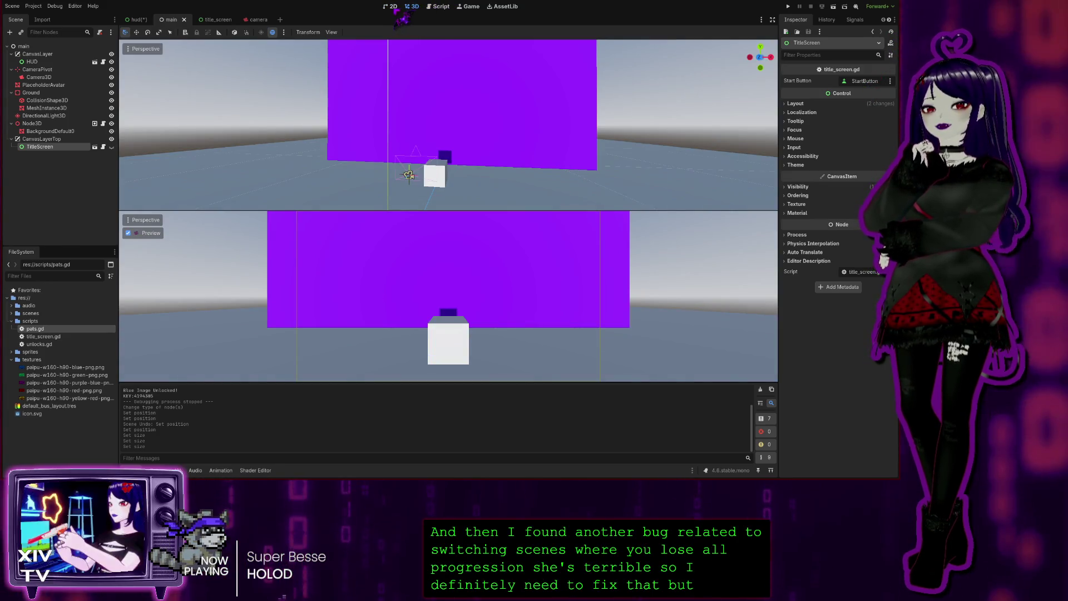
click(391, 6)
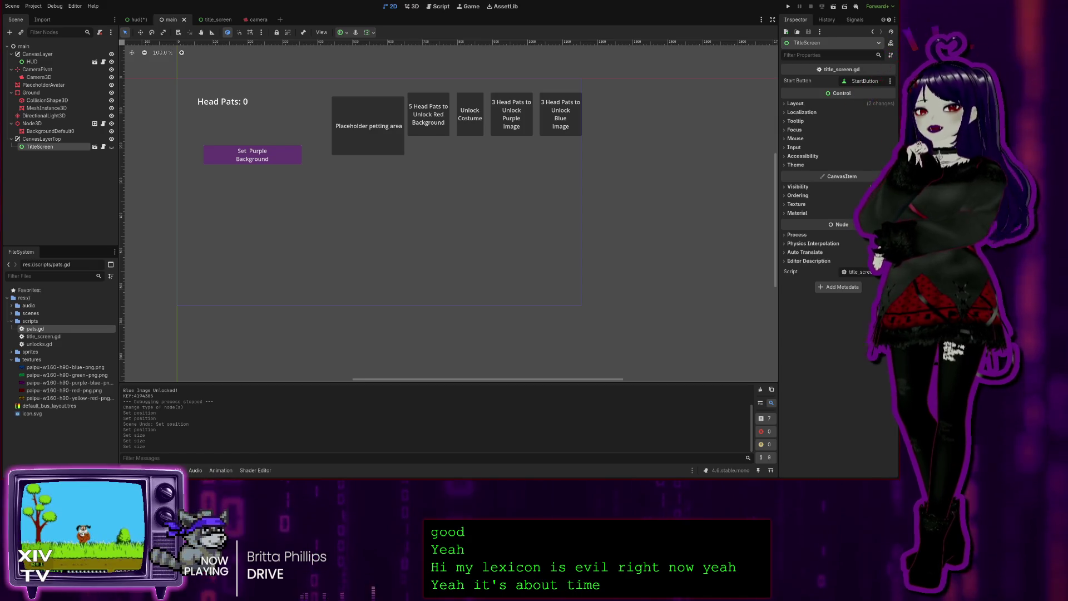
- Run the game with F5, then reopen the hud scene for editing
key(F5)
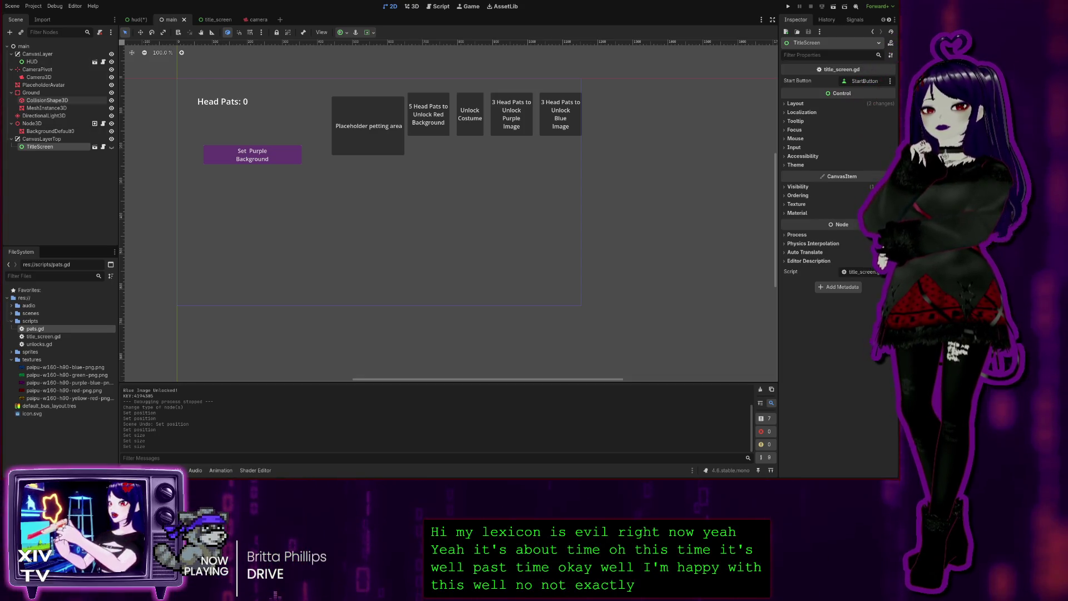
click(137, 20)
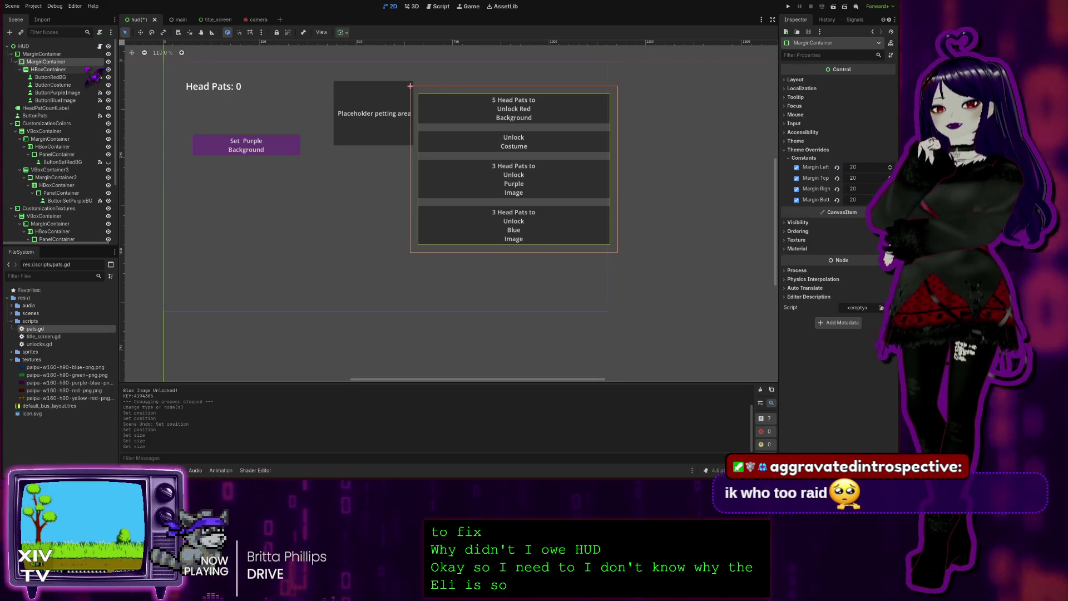
- Narrow the outer MarginContainer to 353 px wide by dragging its side handles inward
click(49, 70)
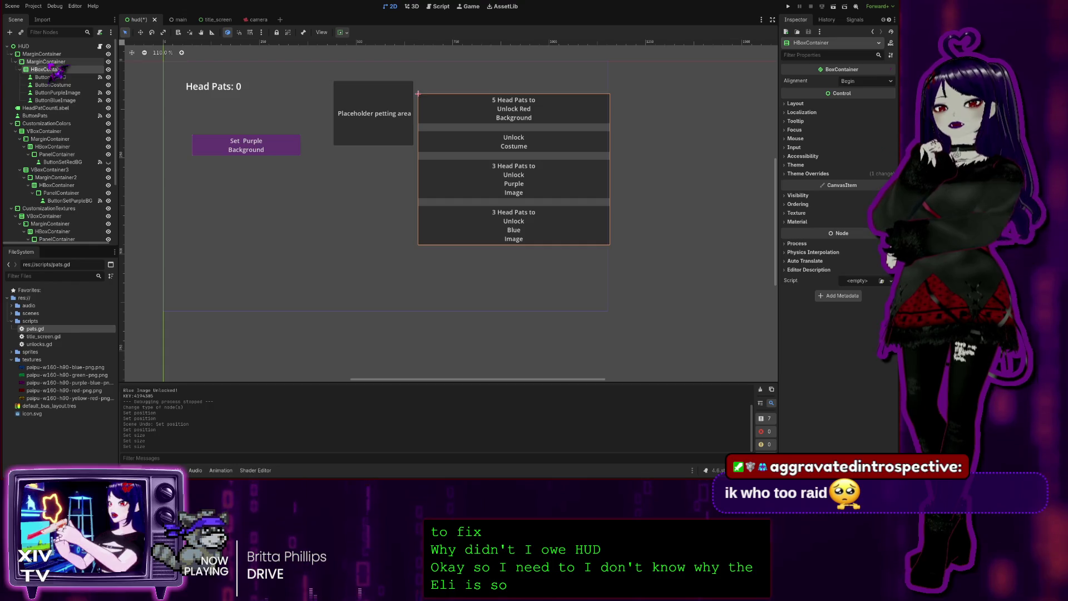
click(45, 62)
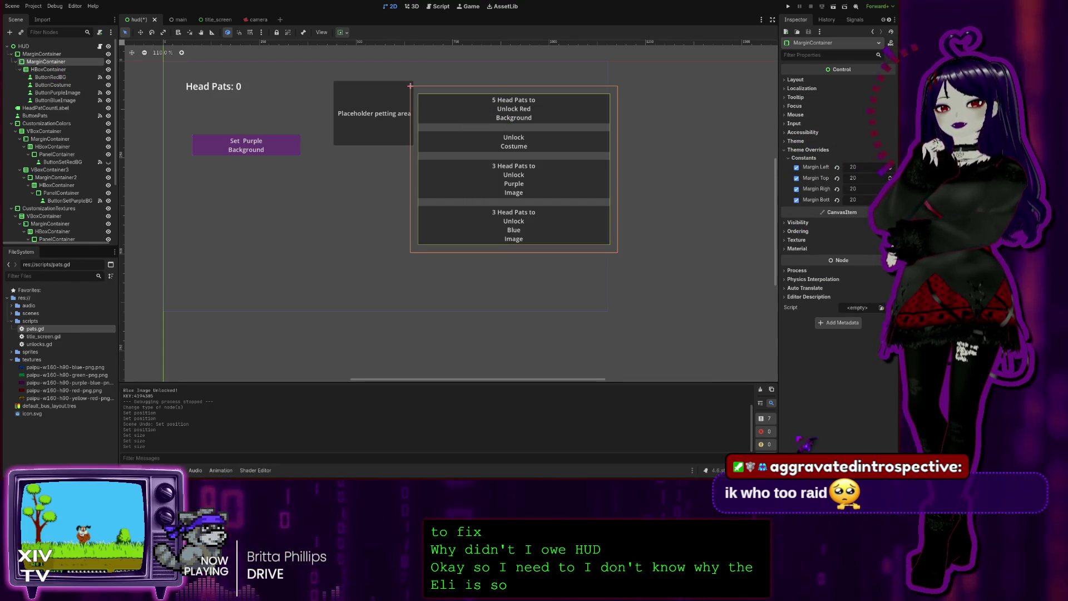
click(792, 142)
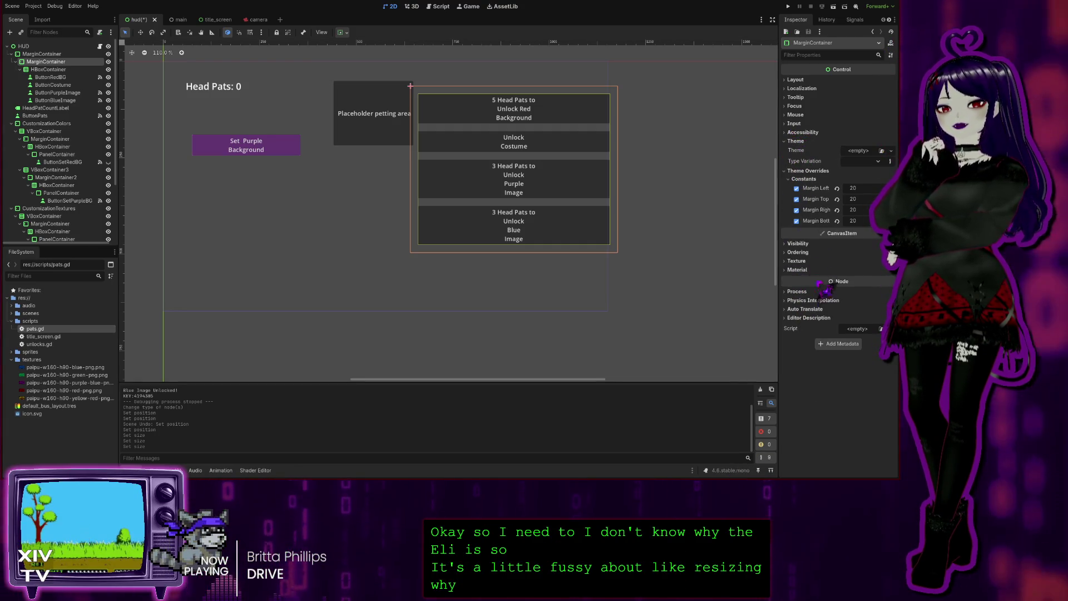
click(40, 54)
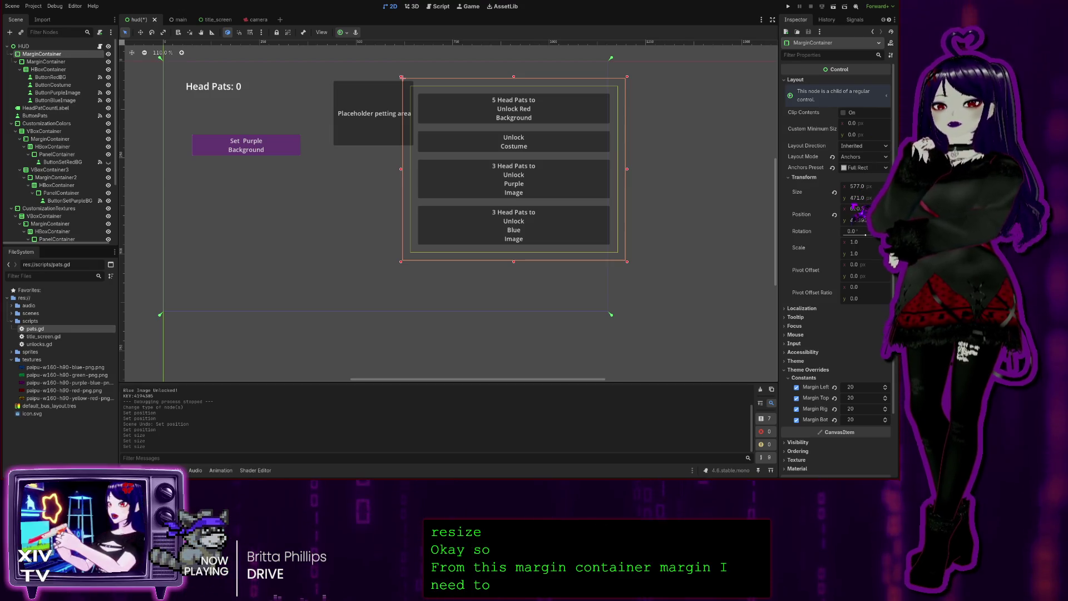
click(856, 187)
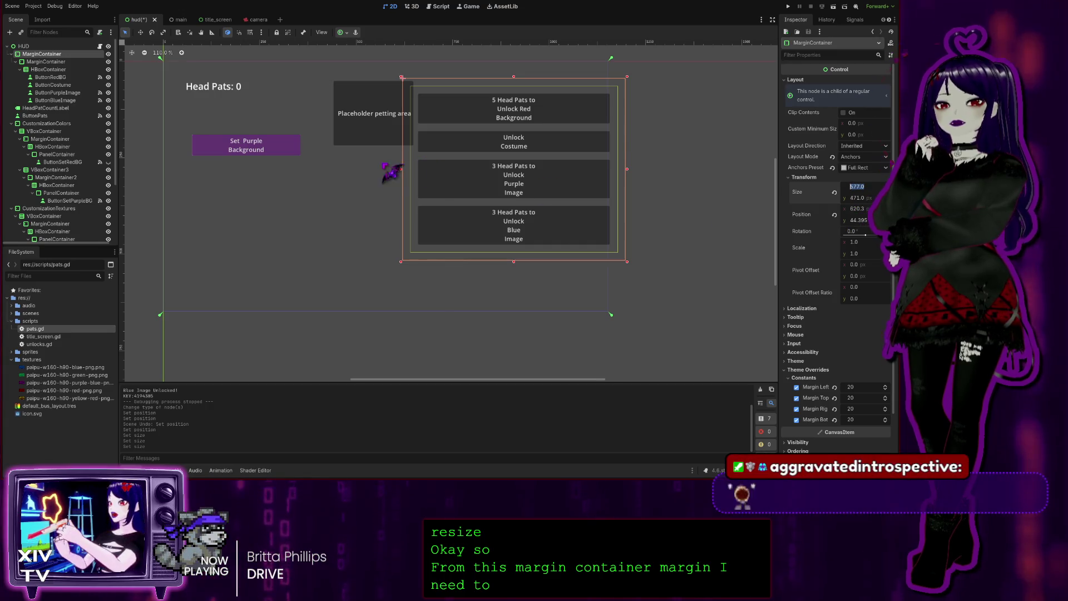
drag(402, 168, 445, 168)
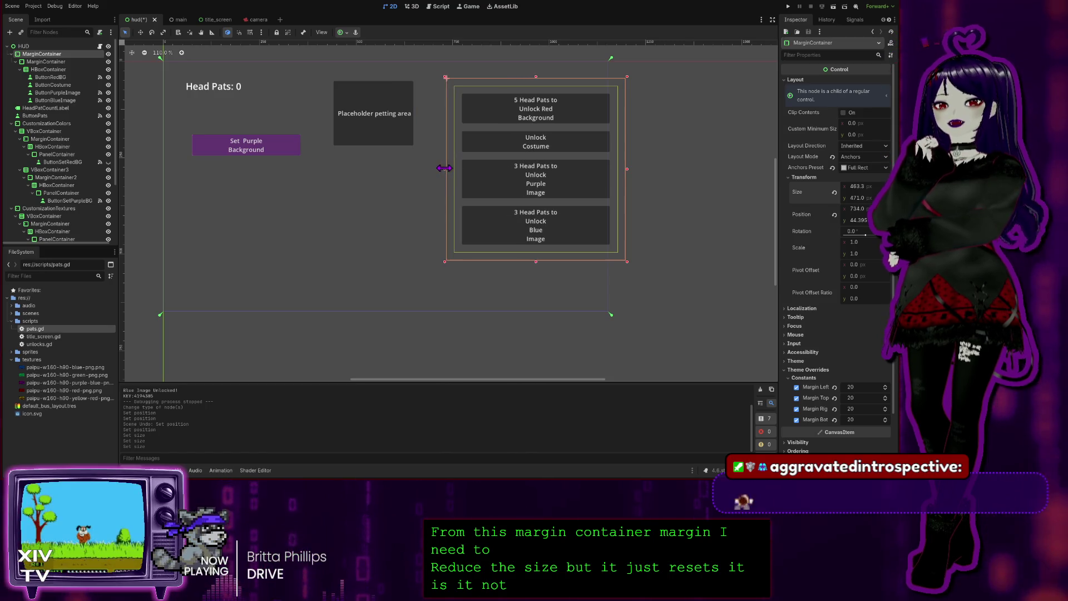
drag(627, 169, 587, 168)
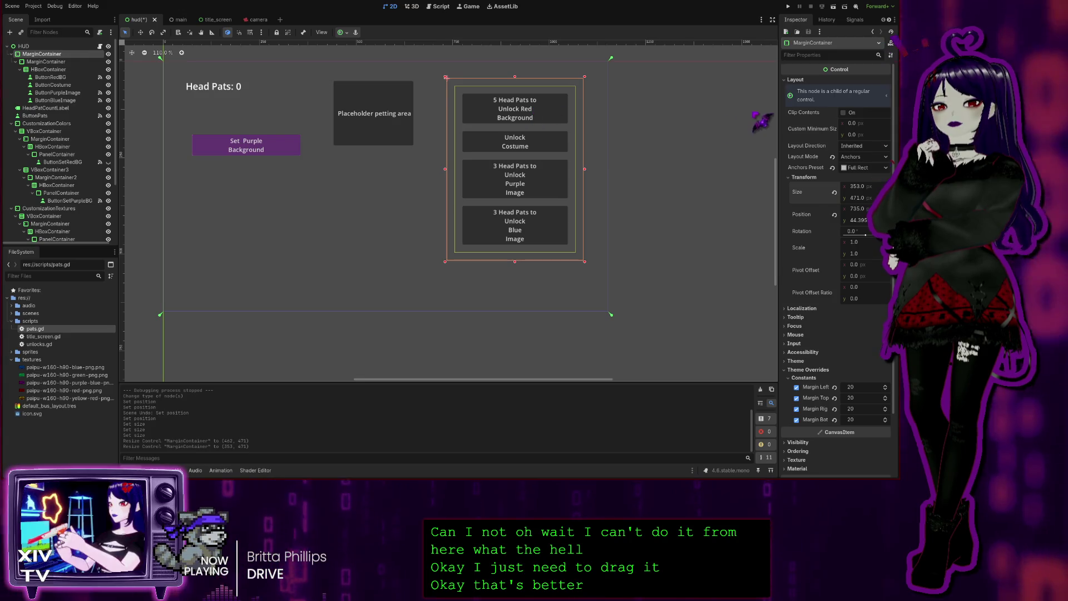
click(514, 113)
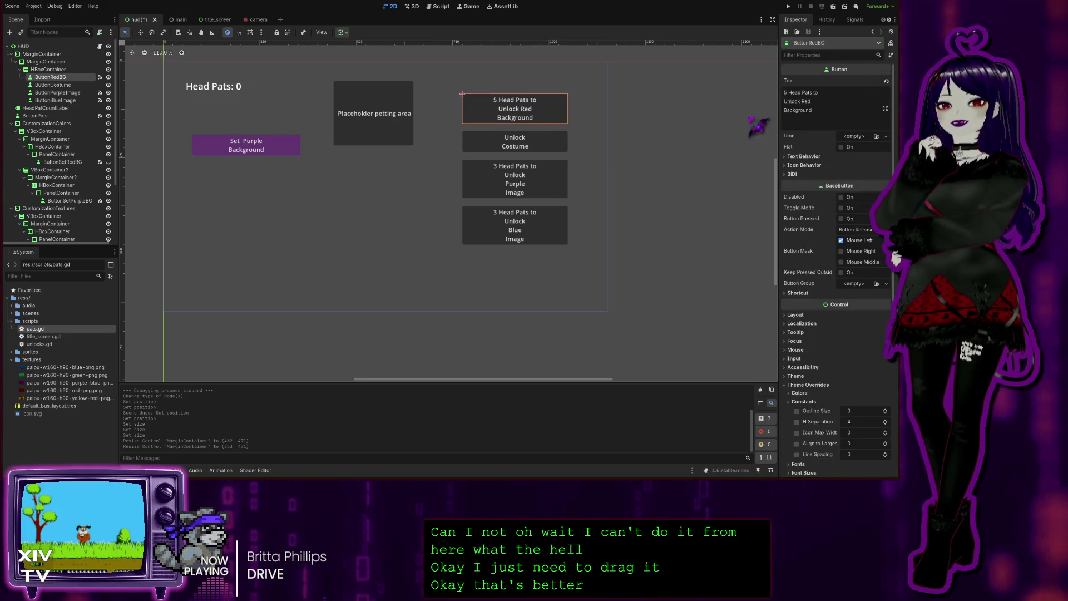
- Rejoin the Unlock Purple Image and Unlock Blue Image labels into two-line text
click(532, 188)
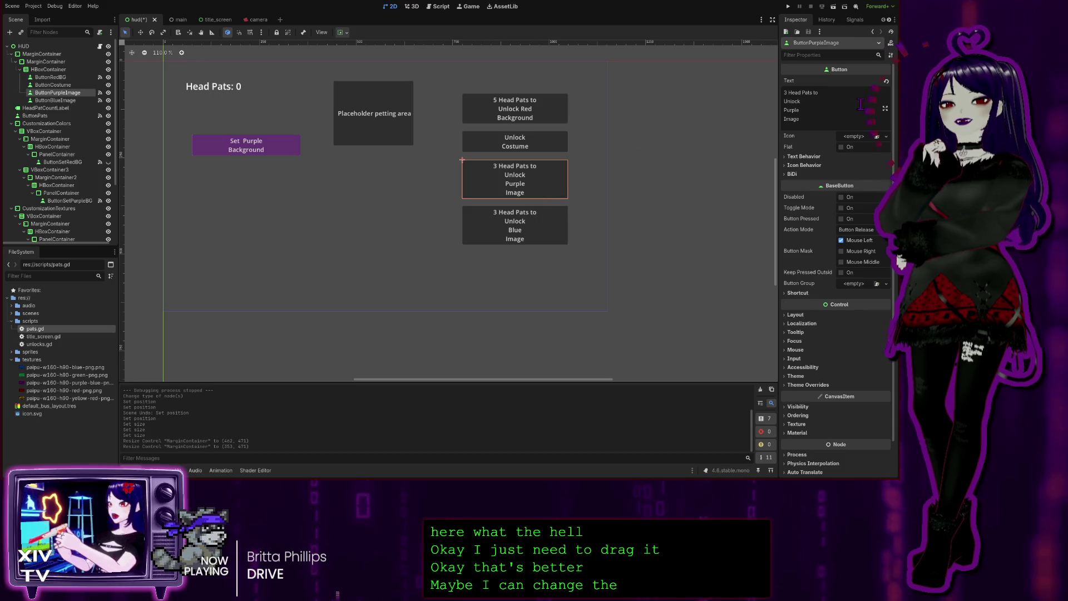
click(832, 100)
key(Delete)
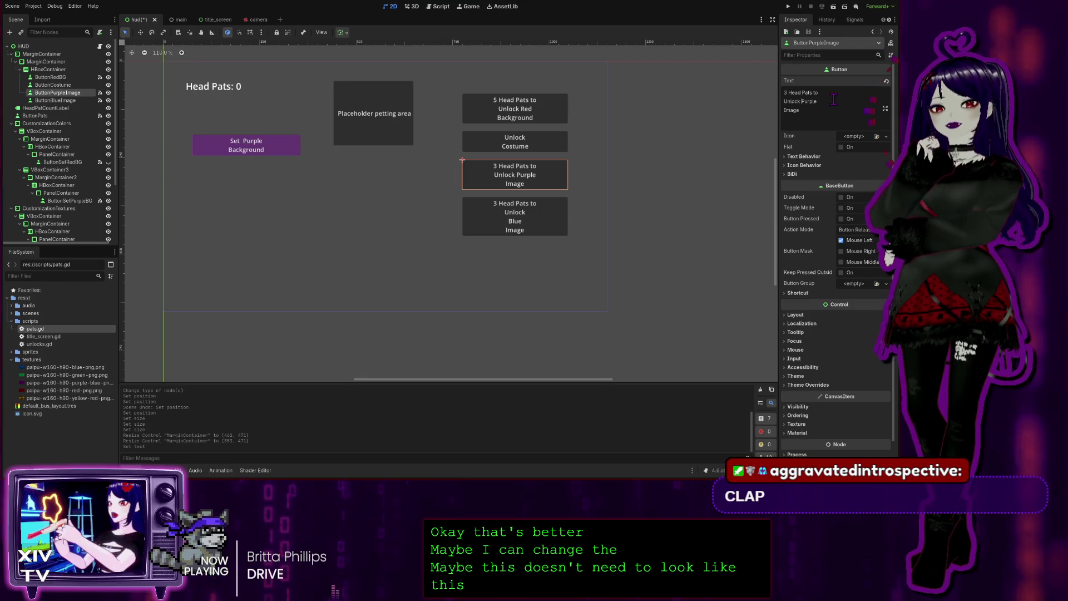
key(Delete)
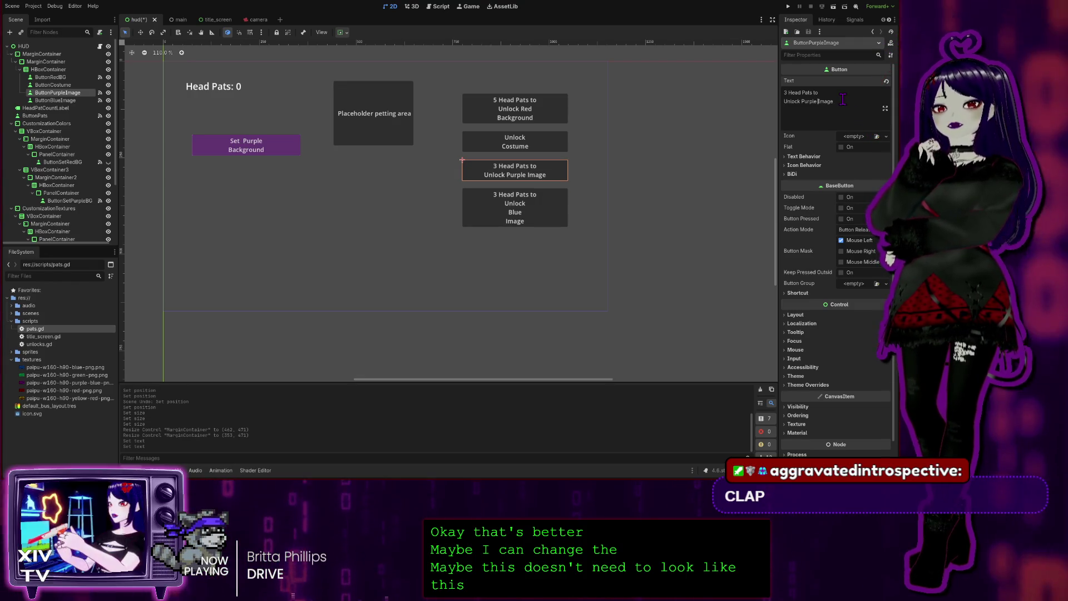
click(526, 226)
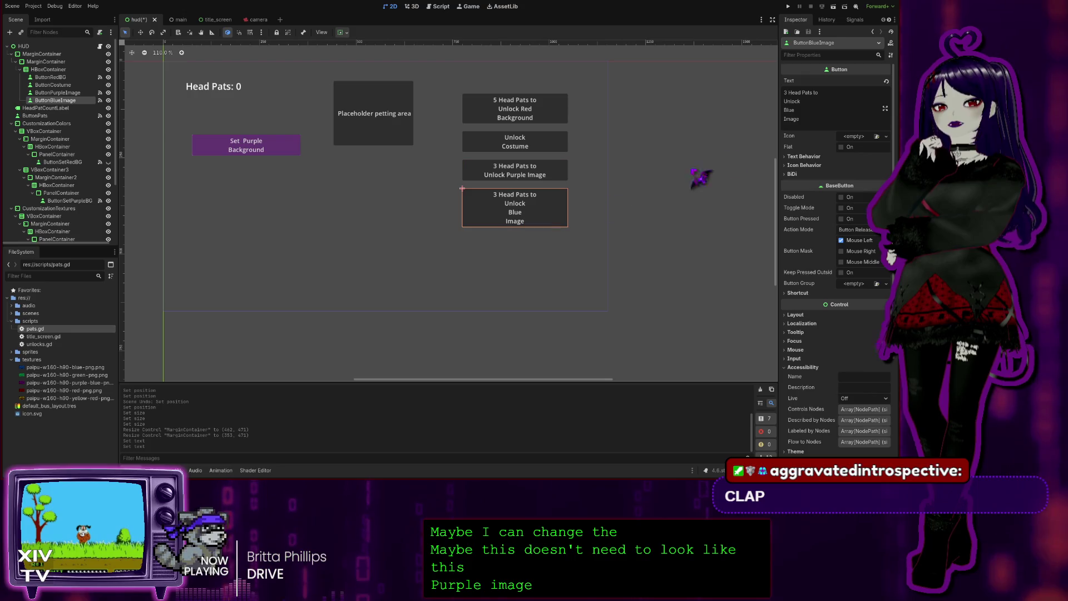
click(820, 103)
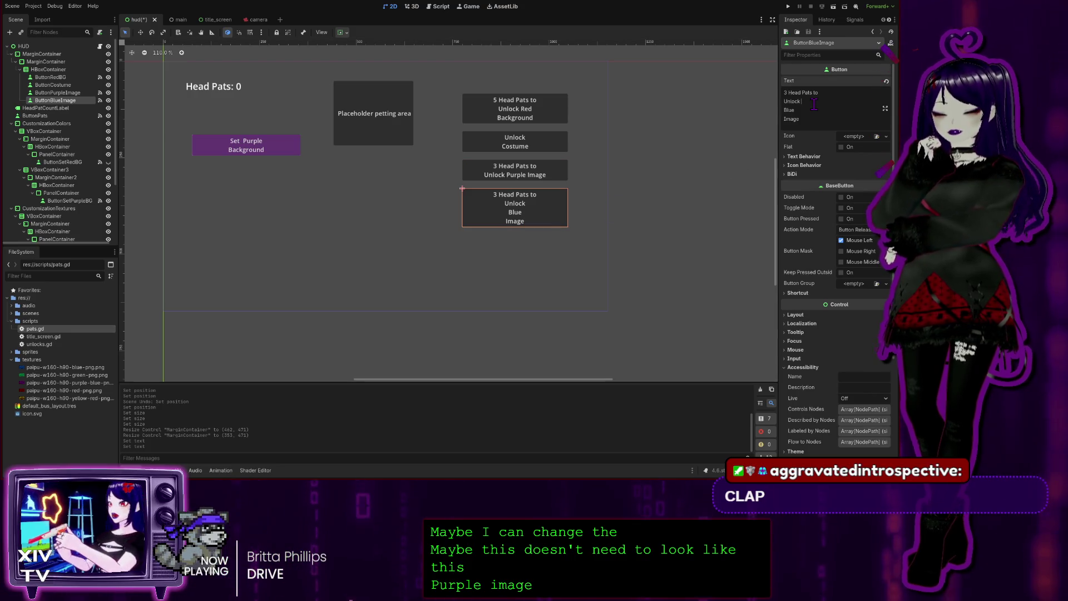
key(Delete)
key(Up)
key(End)
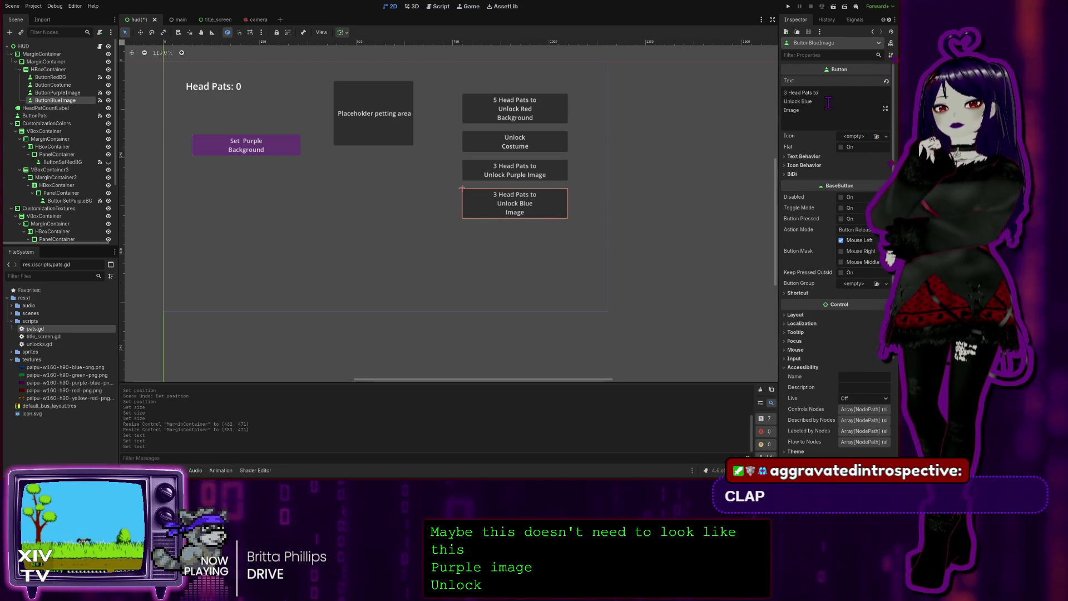
key(Delete)
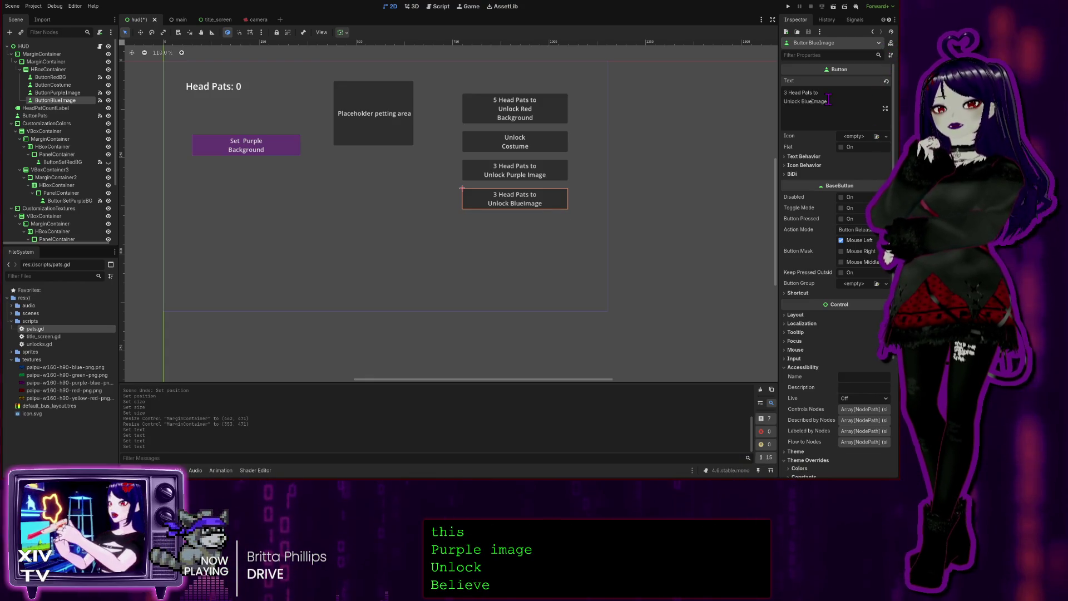
- Join 'Background' onto the Unlock Red line of the red button's label
click(548, 120)
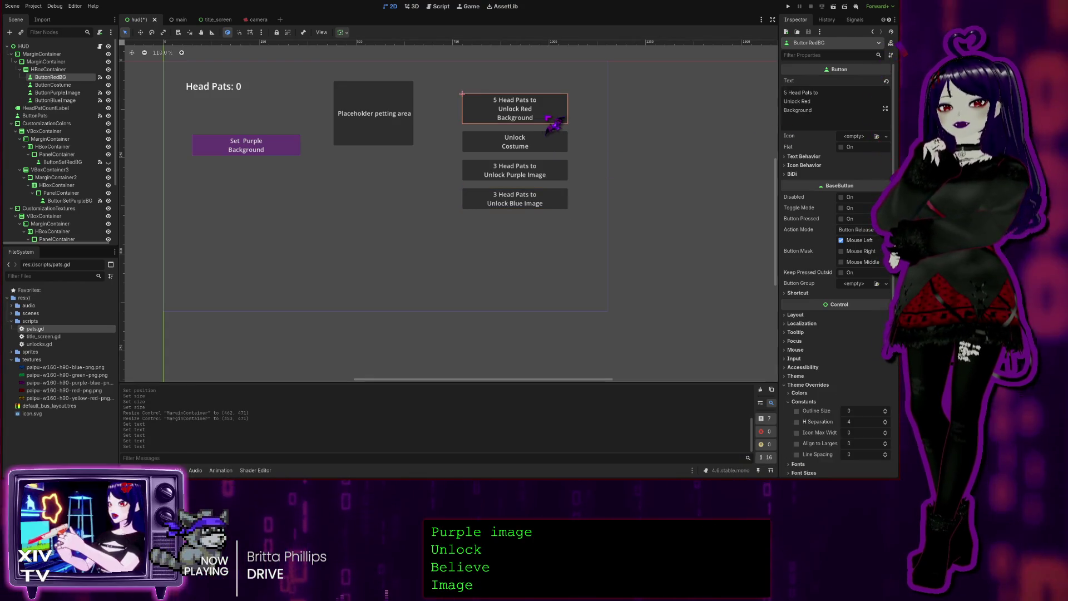
click(829, 97)
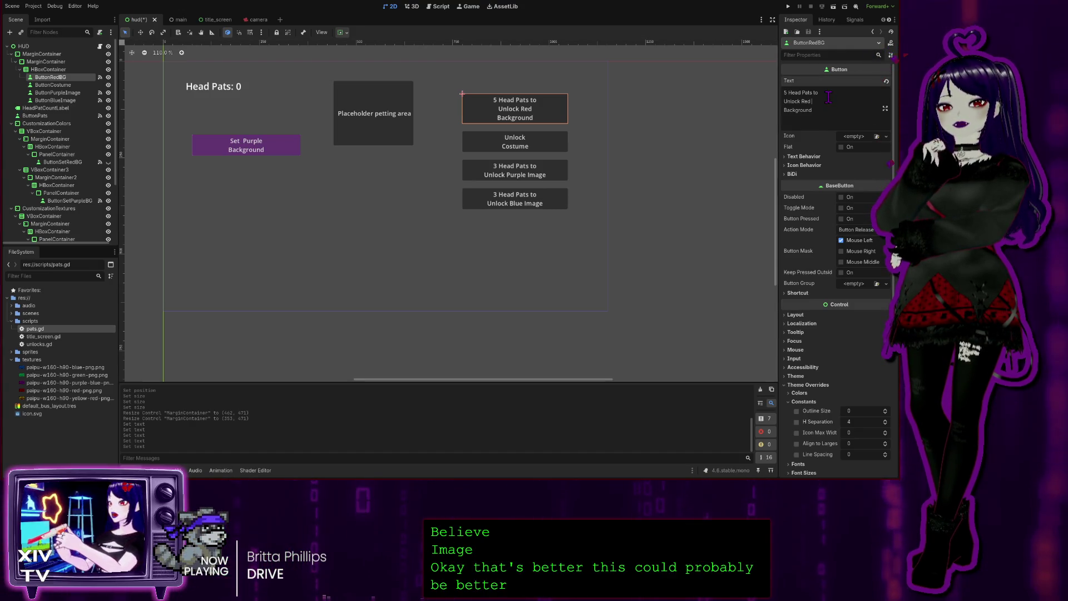
key(Delete)
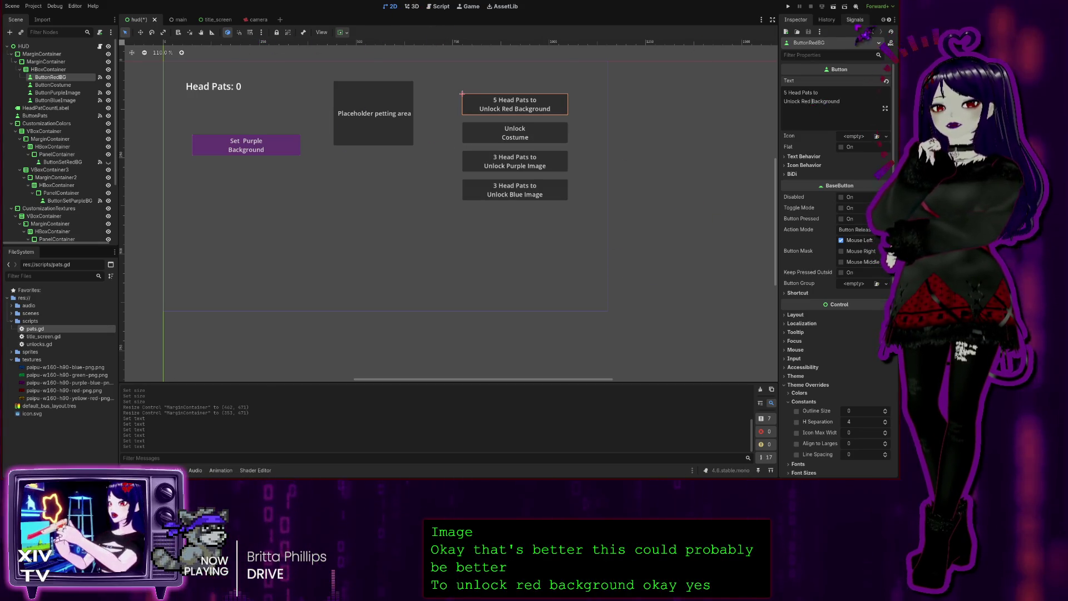
click(789, 6)
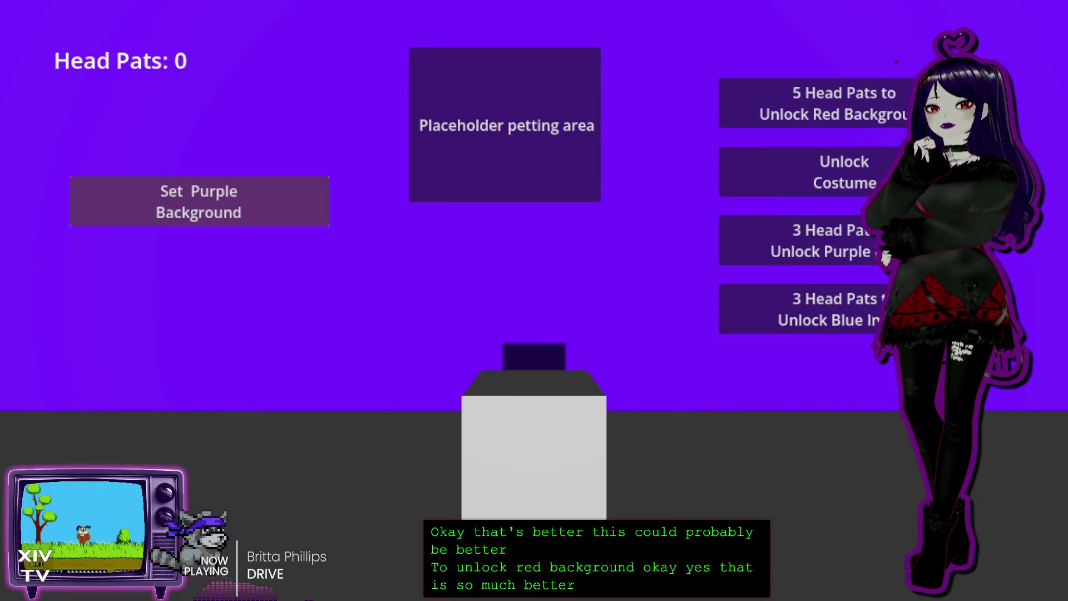
- Earn head pats and buy the red background, purple image and blue image unlocks
click(515, 111)
click(515, 112)
click(512, 111)
click(511, 112)
click(598, 111)
click(779, 103)
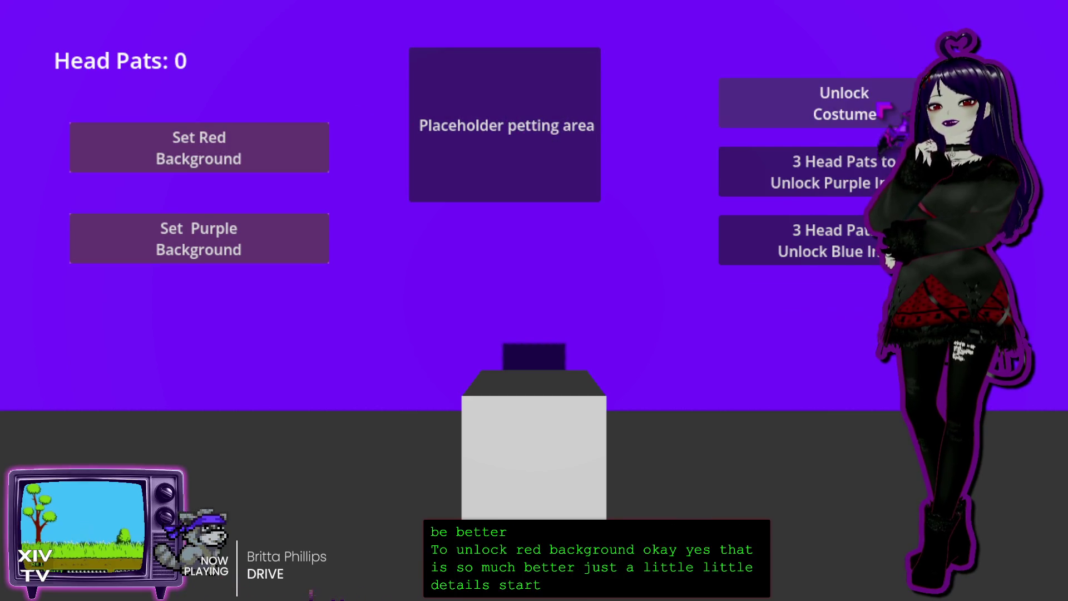
click(532, 110)
click(530, 106)
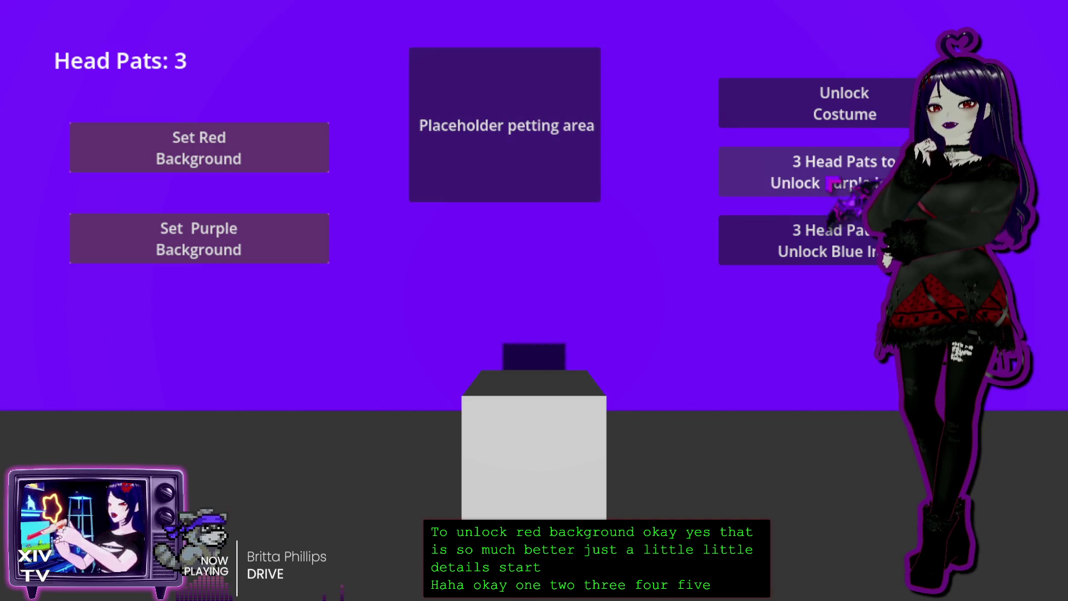
click(779, 172)
click(439, 111)
click(439, 109)
click(439, 110)
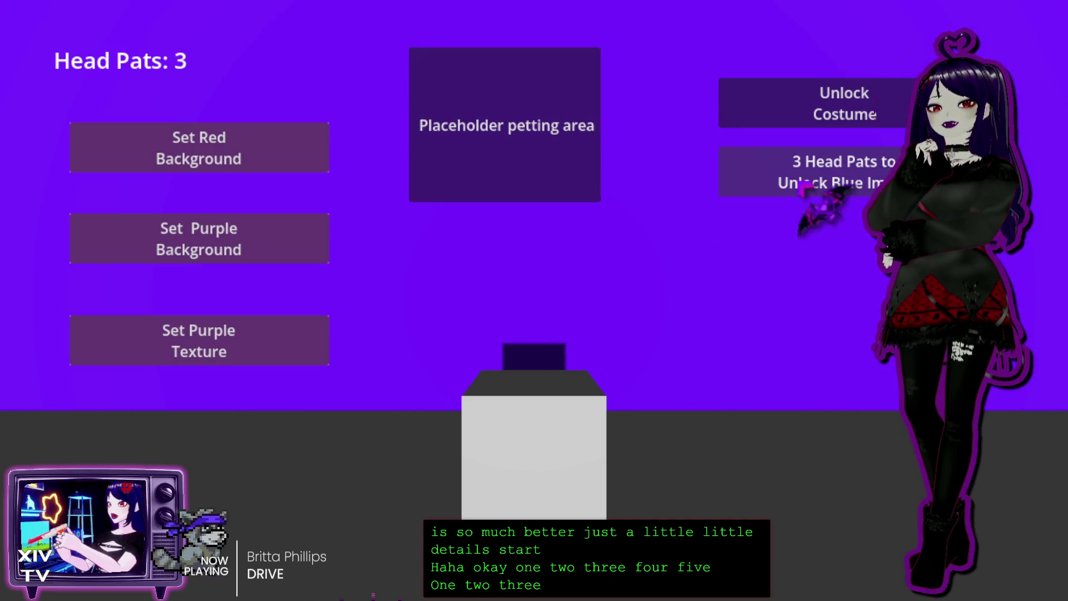
click(779, 178)
- Apply the red, purple, purple texture and blue texture backgrounds in turn
click(200, 161)
click(192, 242)
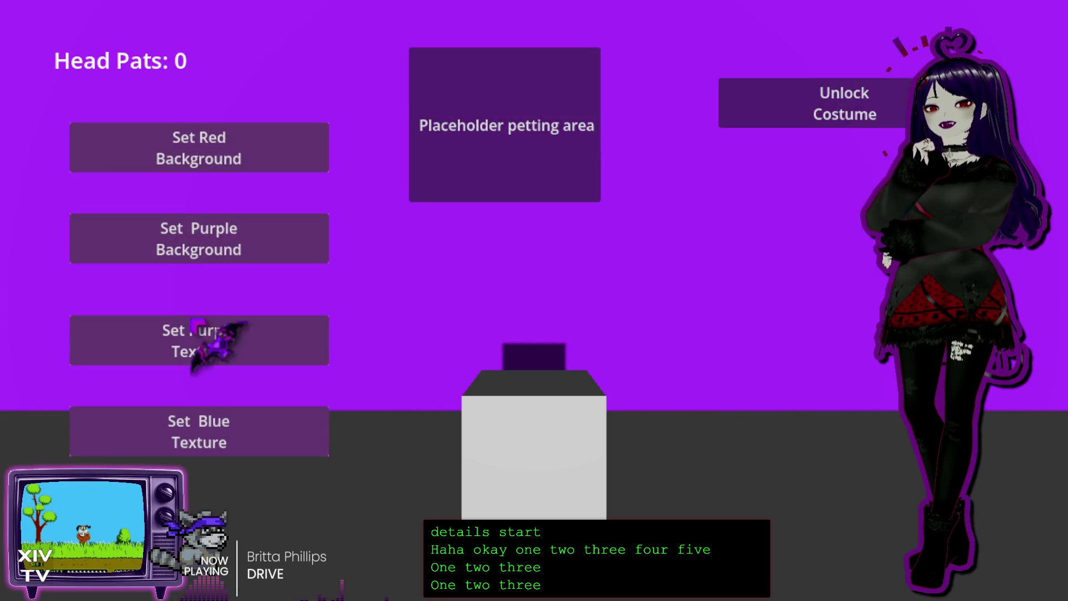
click(214, 342)
click(223, 426)
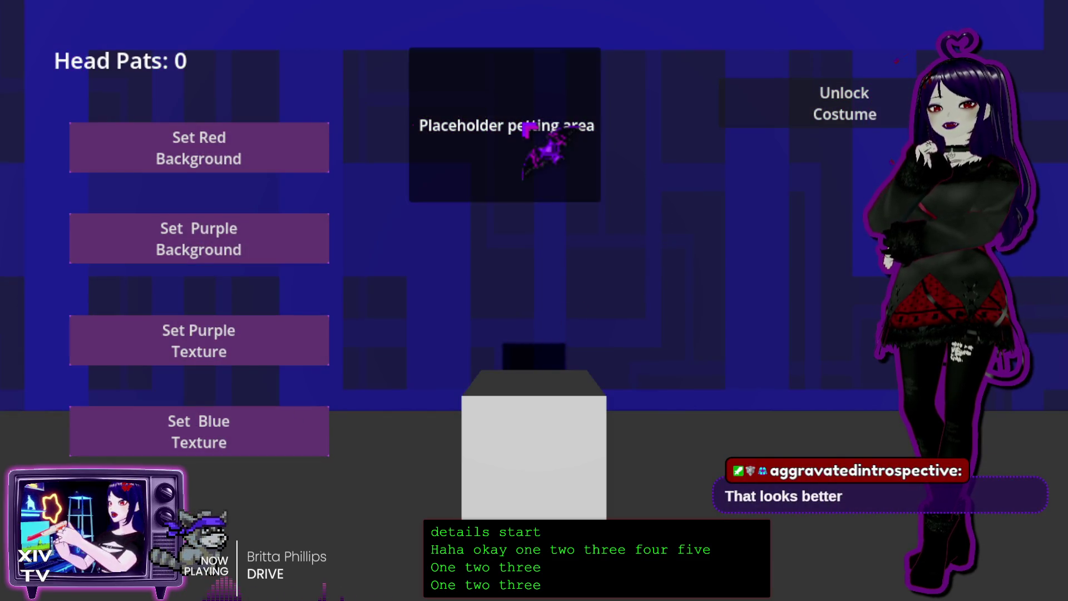
click(526, 127)
click(542, 100)
- Use the pause menu to restart with progress reset, resume, and finally quit
key(Escape)
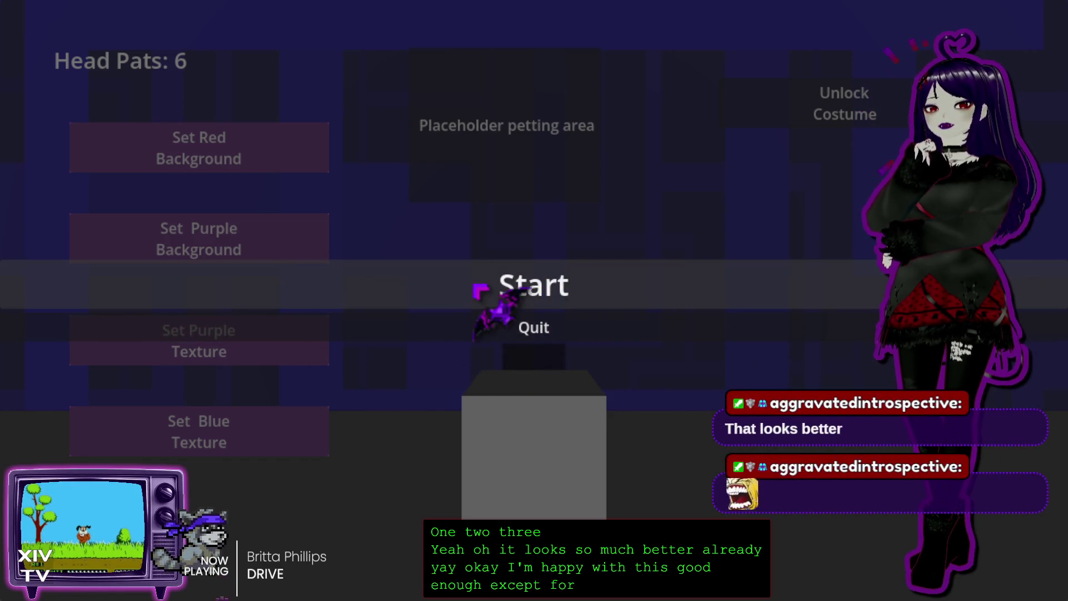
click(581, 303)
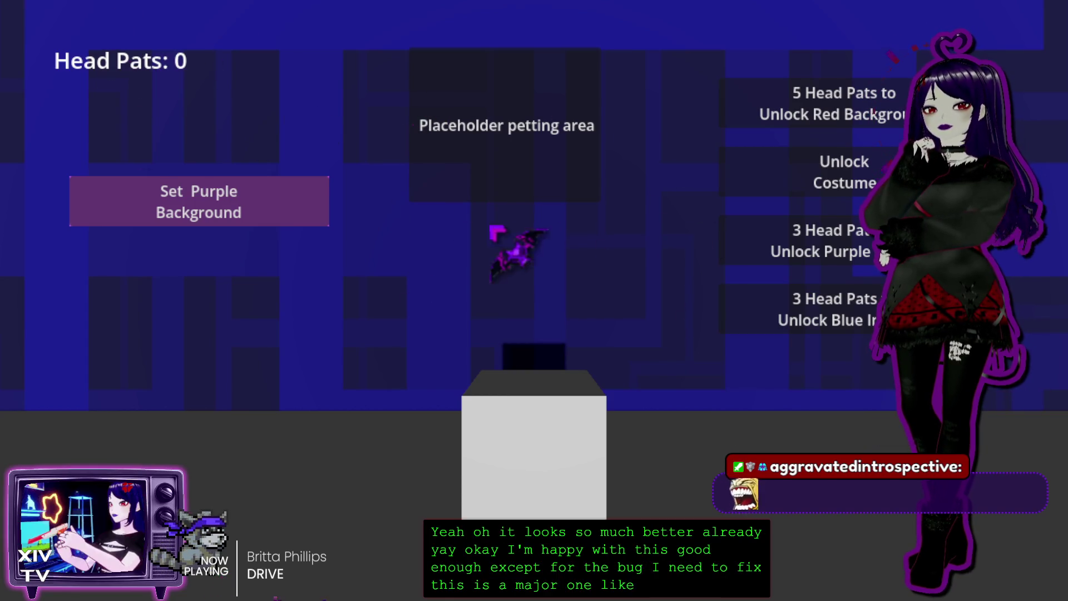
key(Escape)
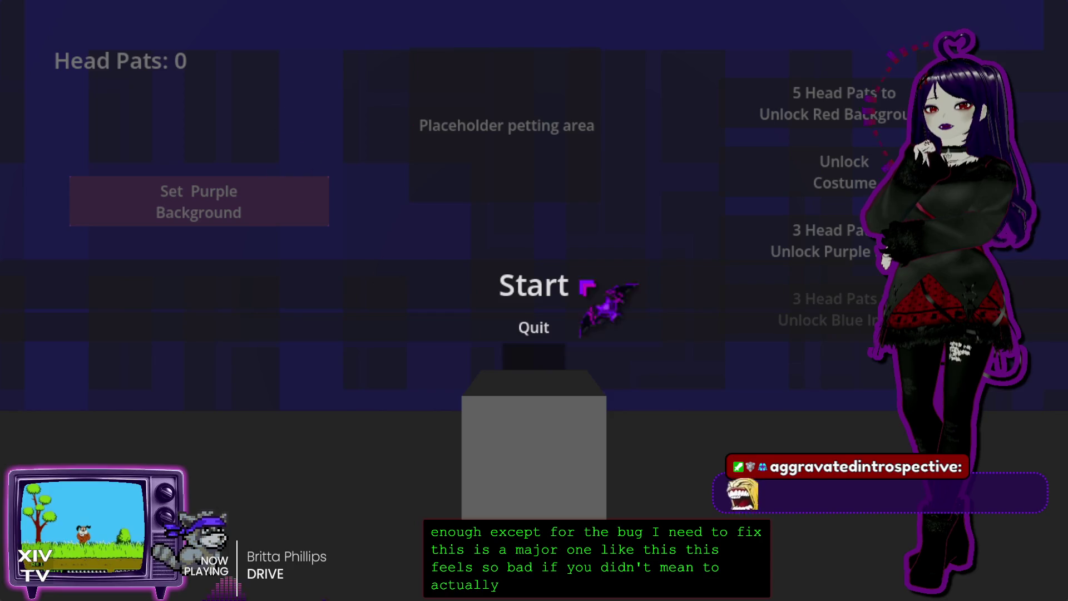
click(548, 284)
key(Escape)
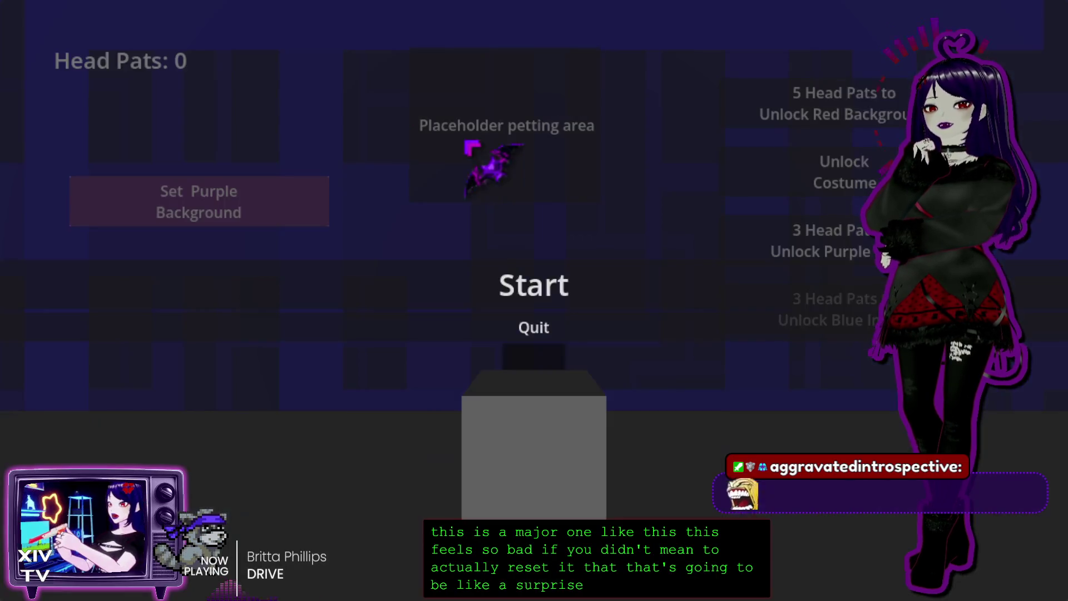
click(535, 328)
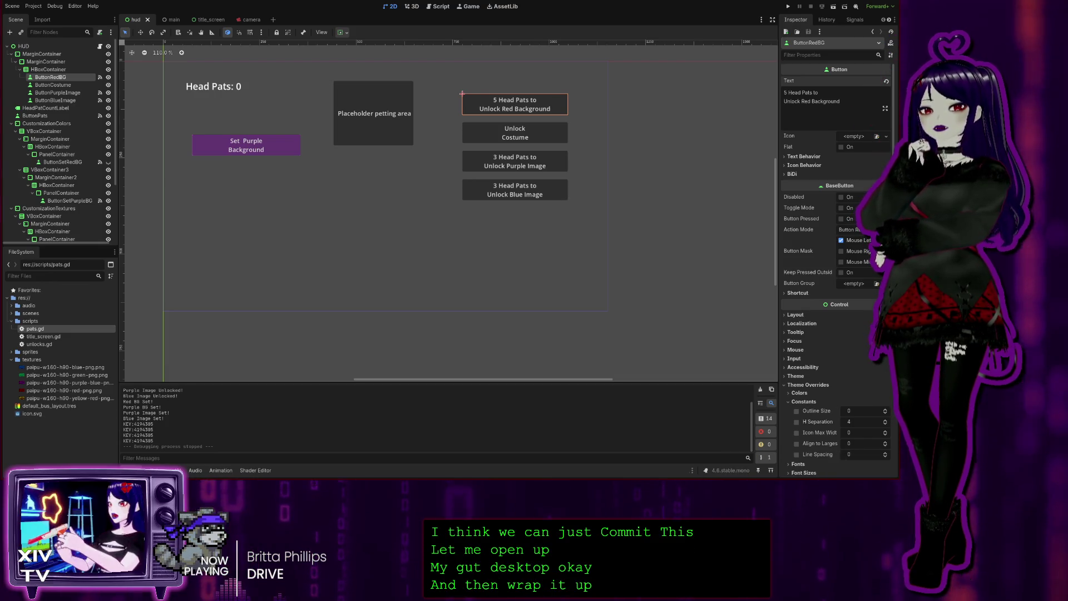
- Switch to GitHub Desktop showing ClickerGame's 6 changed files on main
key(alt+Tab)
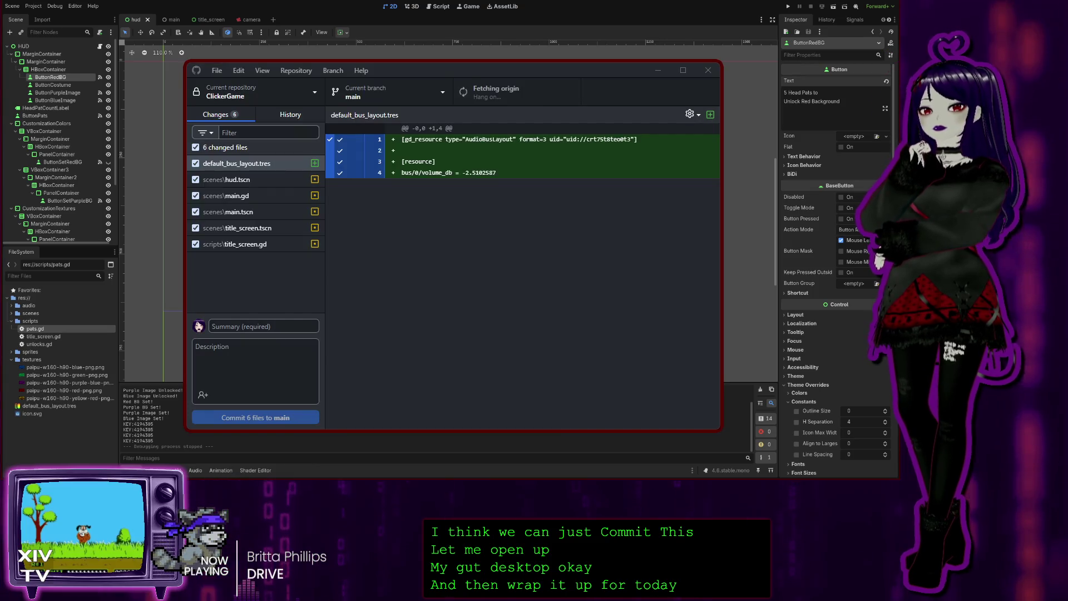
- Start the commit summary and copy the bug note from title_screen.gd's to-do comments
click(264, 327)
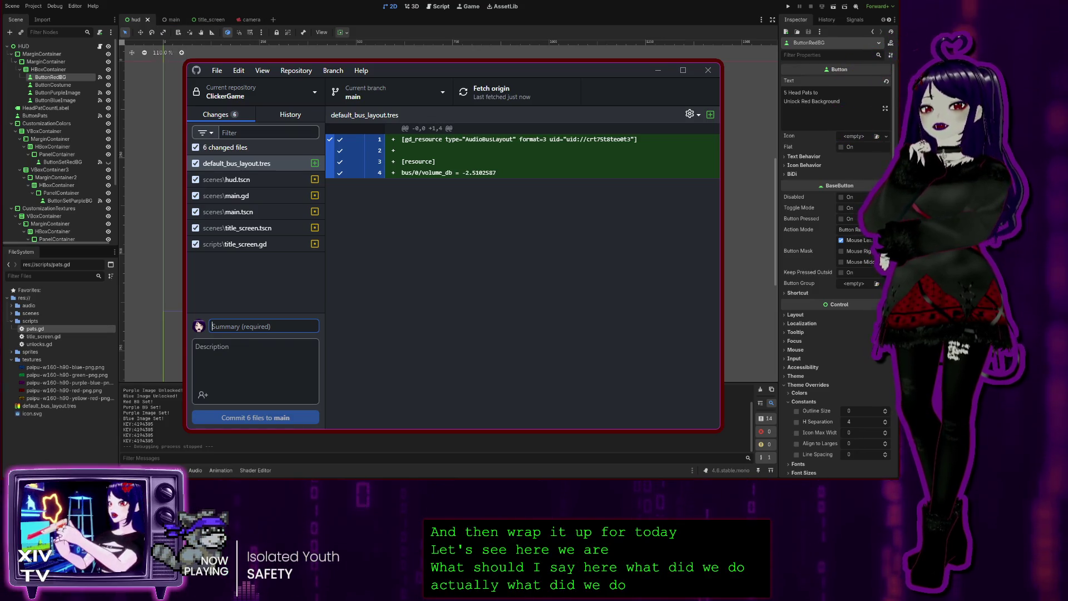
click(440, 6)
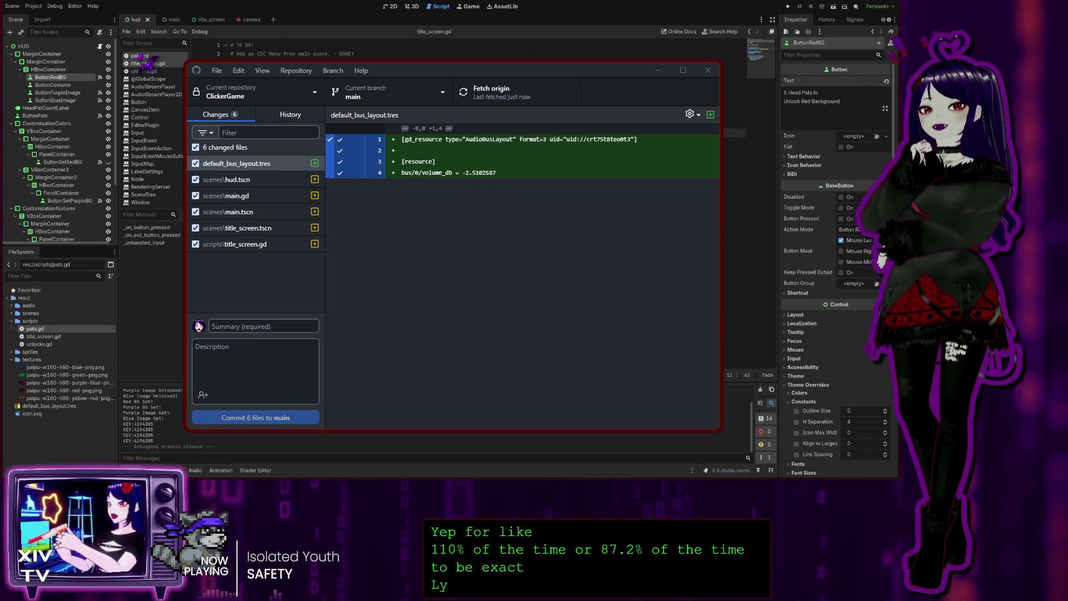
click(140, 56)
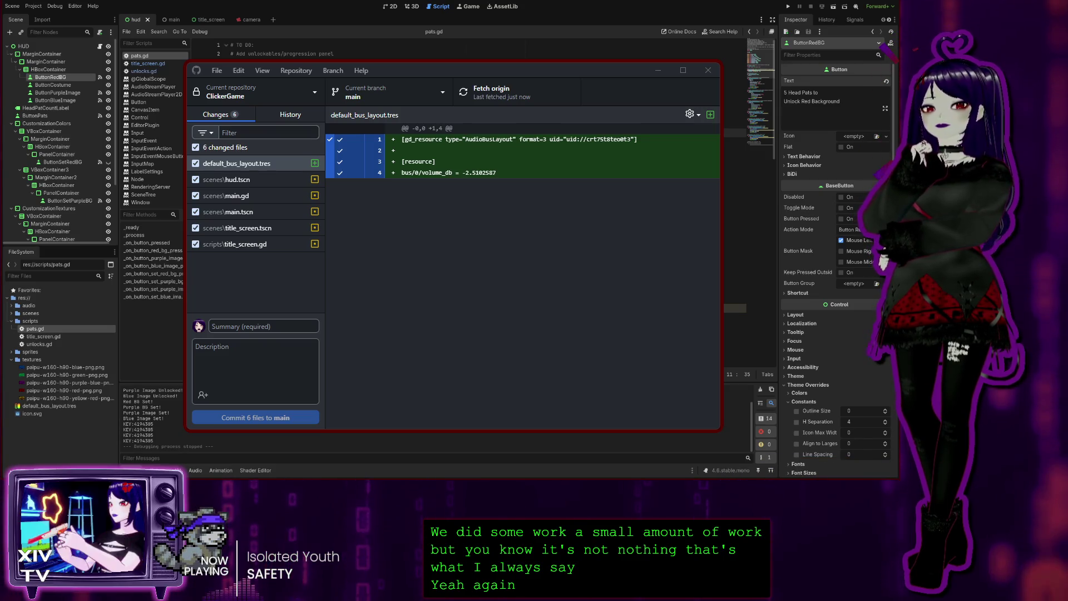
click(148, 64)
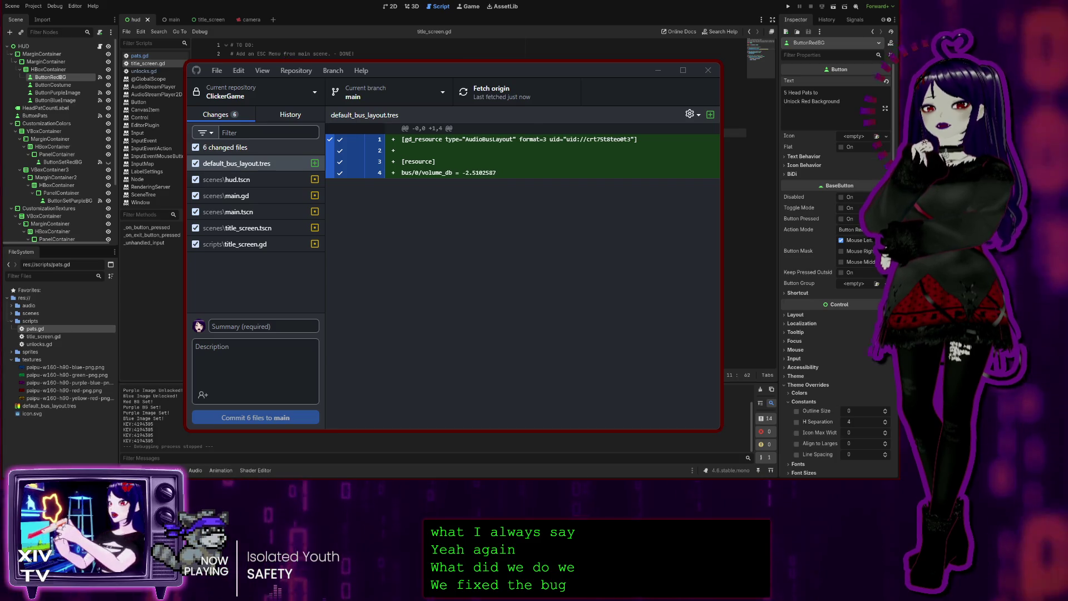
key(Home)
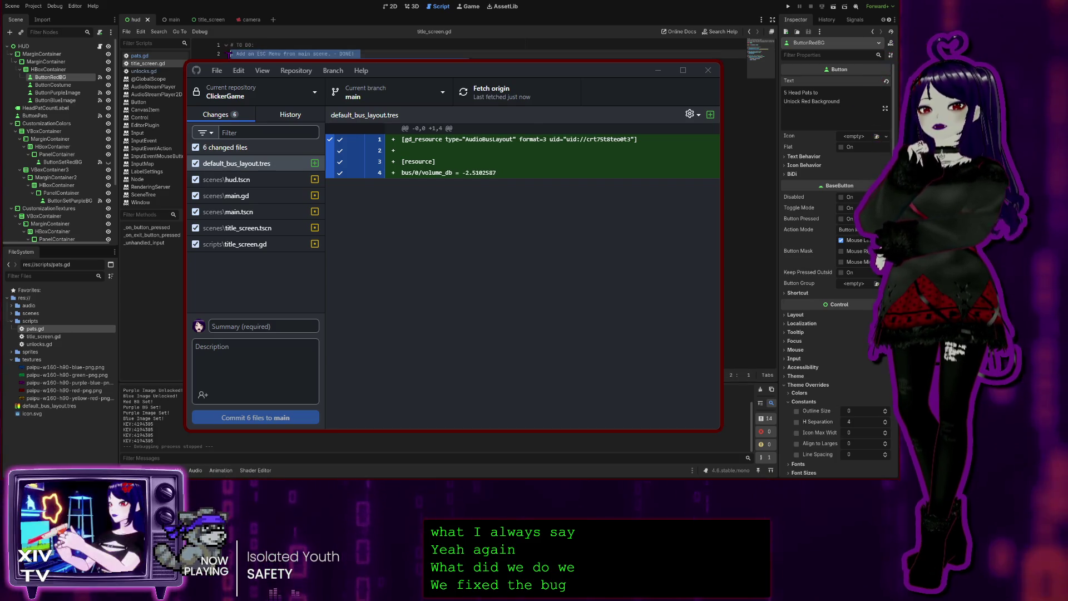
key(Down)
key(Down)
key(Down)
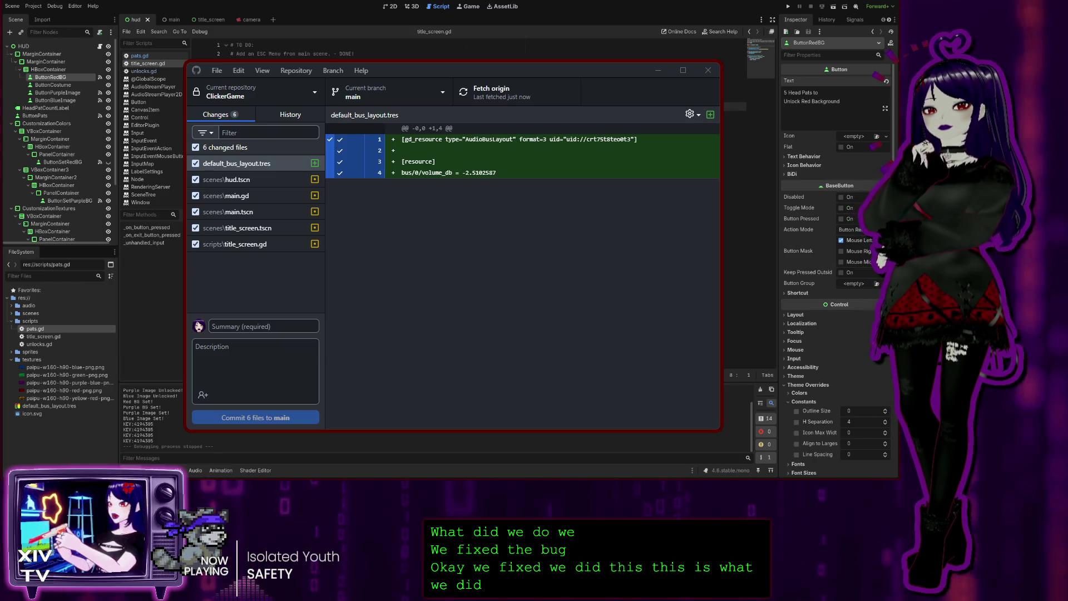
- Paste the bug note as the commit summary and change 'Fix' to 'Fixed'
click(243, 321)
key(ctrl+v)
key(ctrl+a)
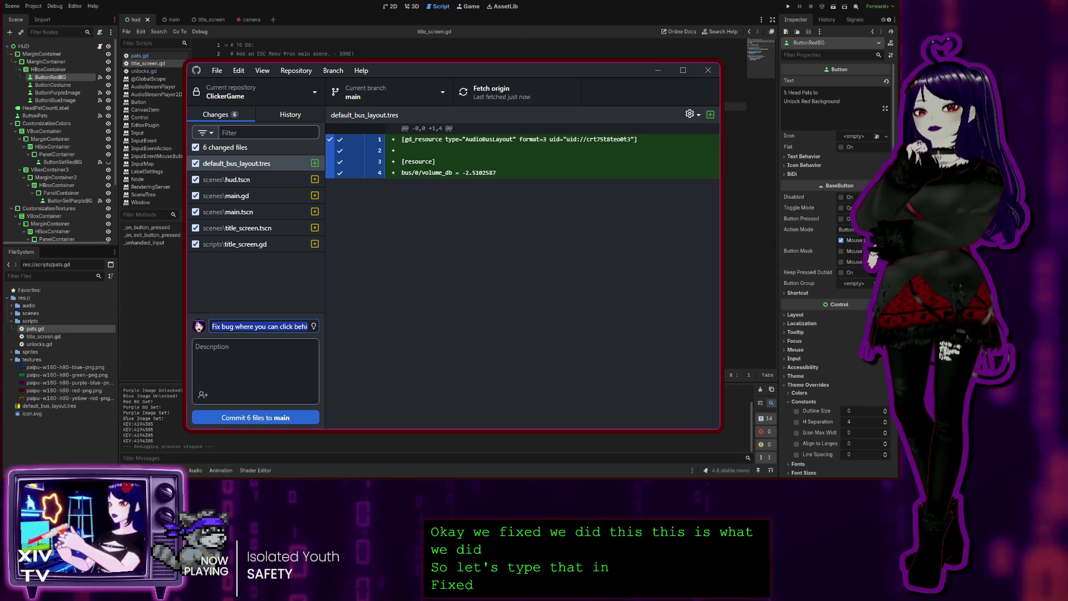
click(221, 327)
text(ed)
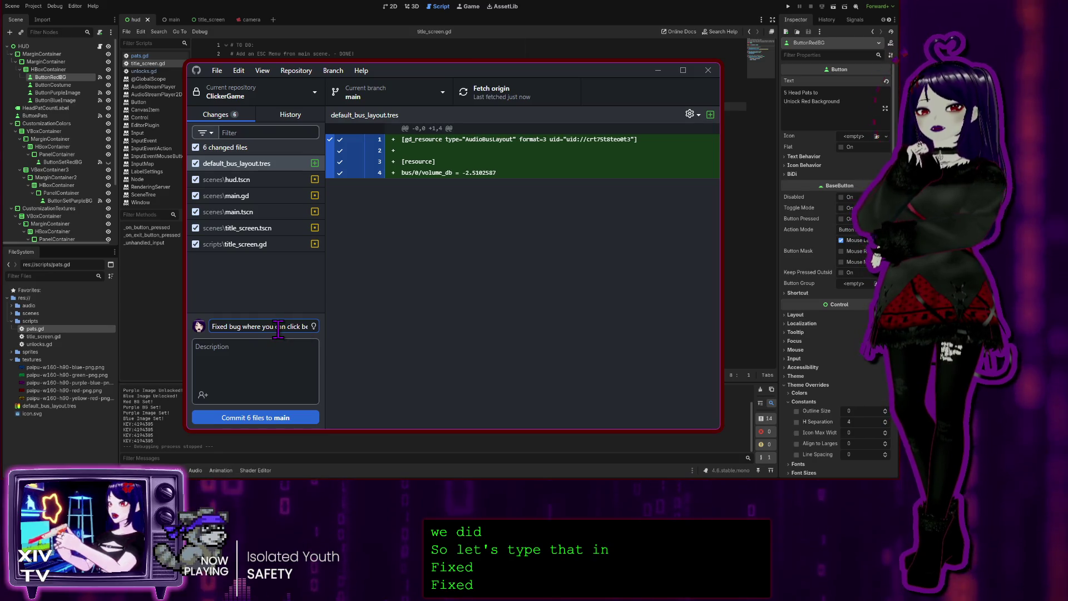
drag(297, 326, 395, 338)
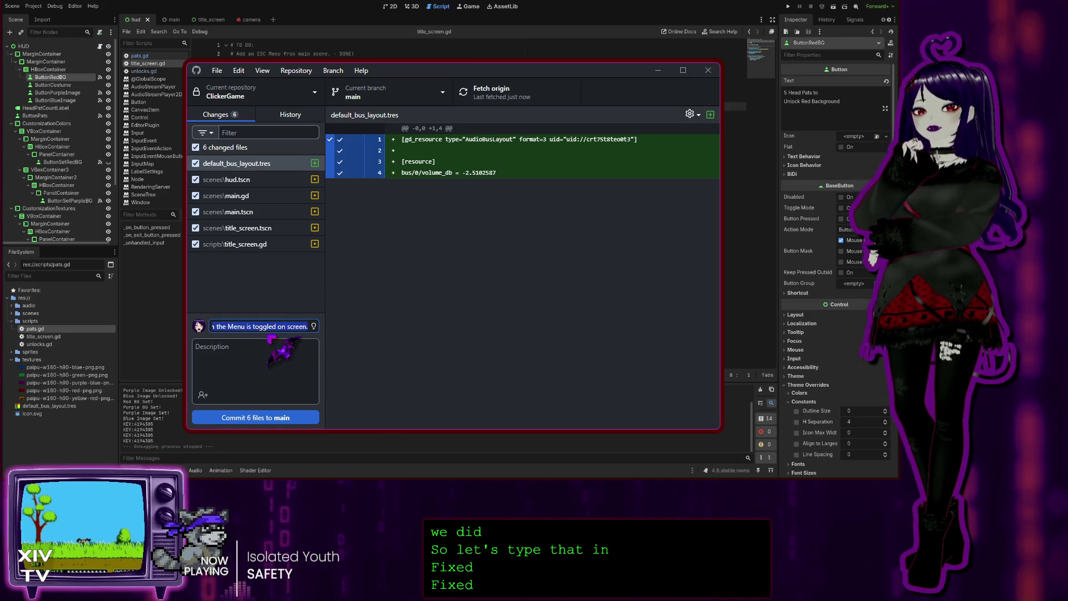
- Add description bullets for the menu click-through fix, unused-code cleanup and HUD layout cleanup, then view History
click(247, 327)
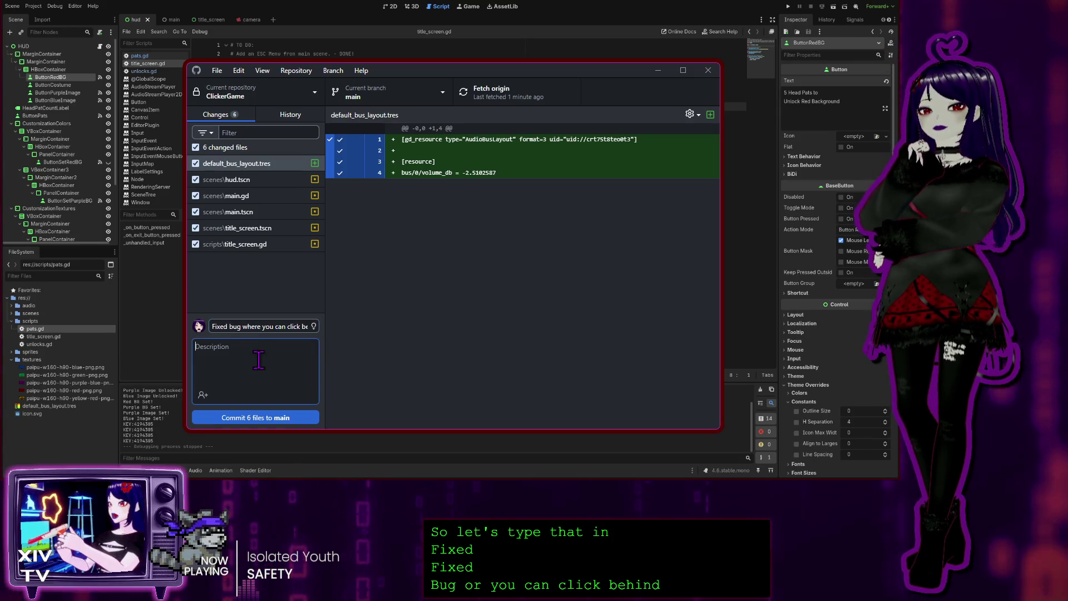
text(-)
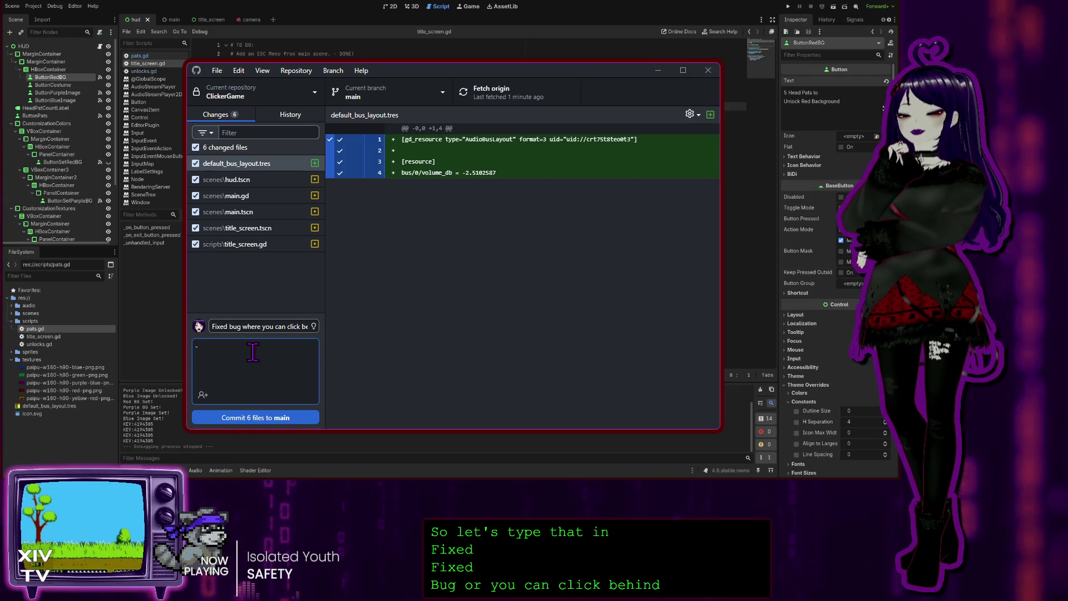
text( Fix bug where you can click behind the Menu when the Menu is toggled on screen.)
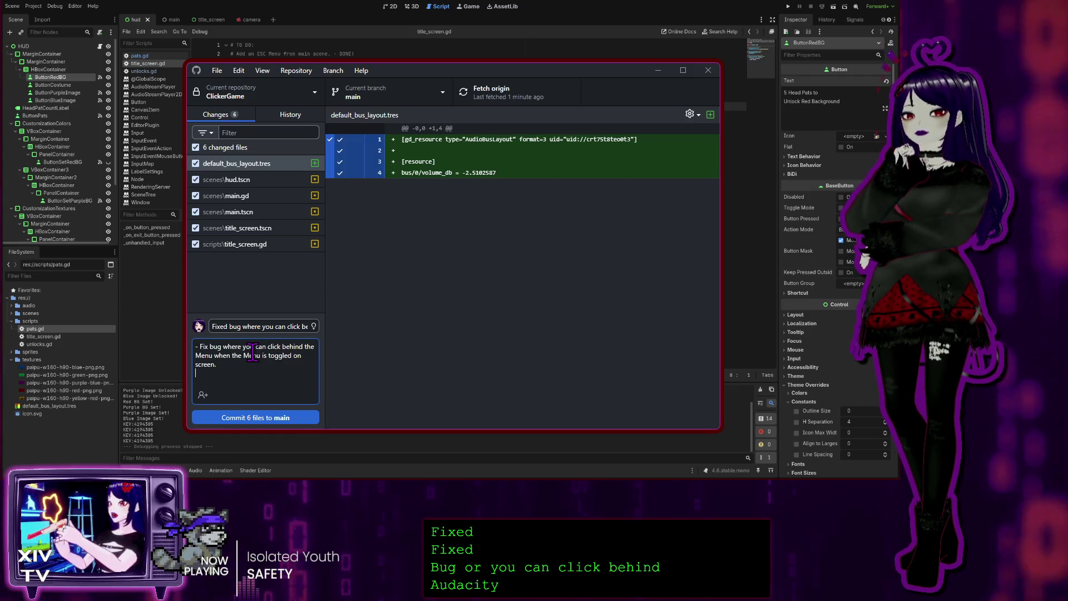
text(- )
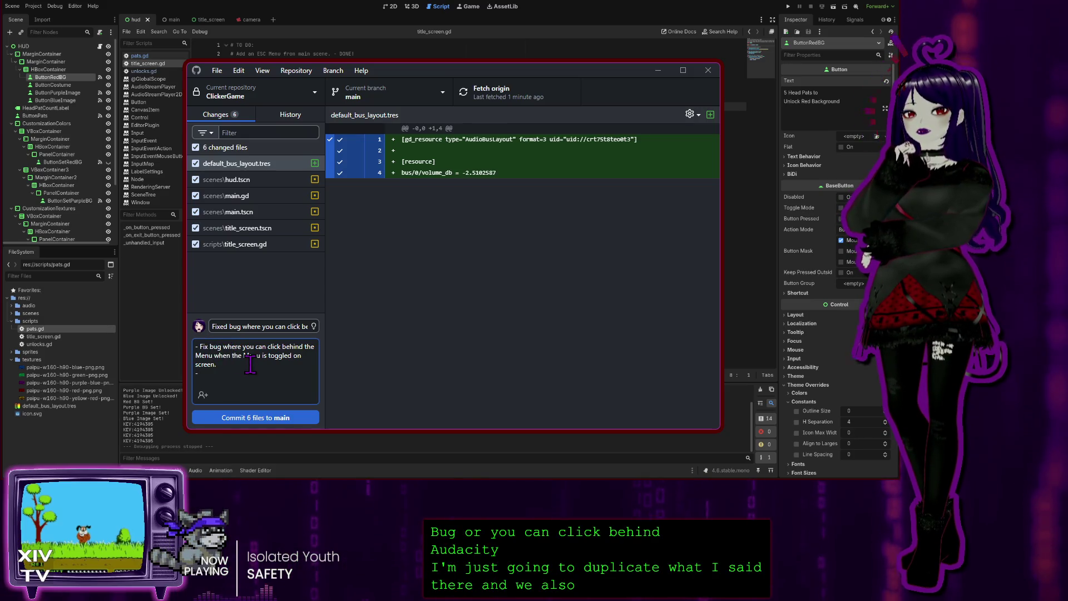
text(ed)
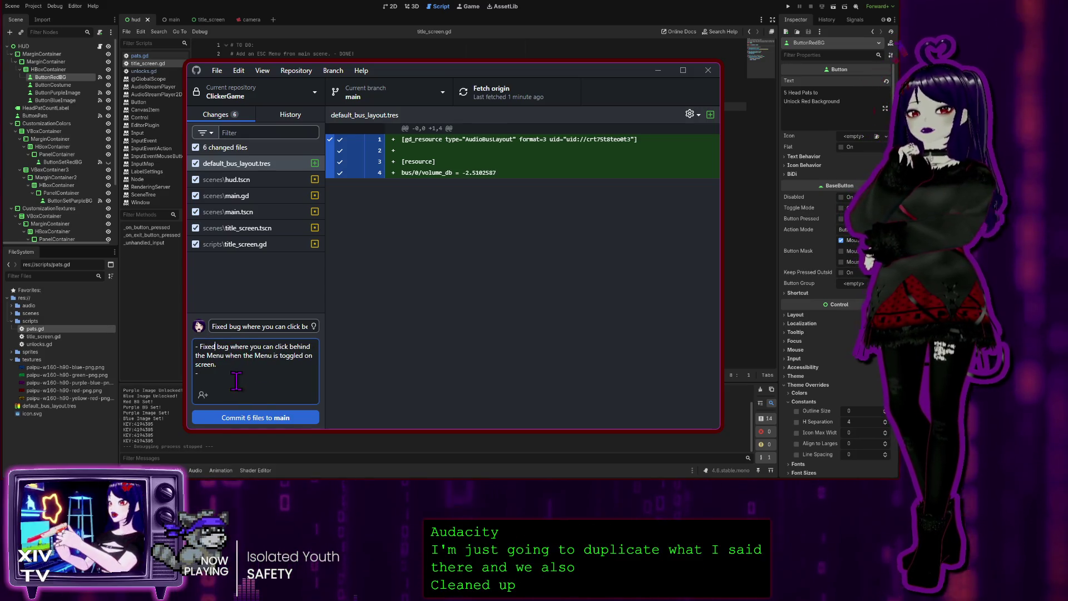
click(241, 375)
text(Cleaned)
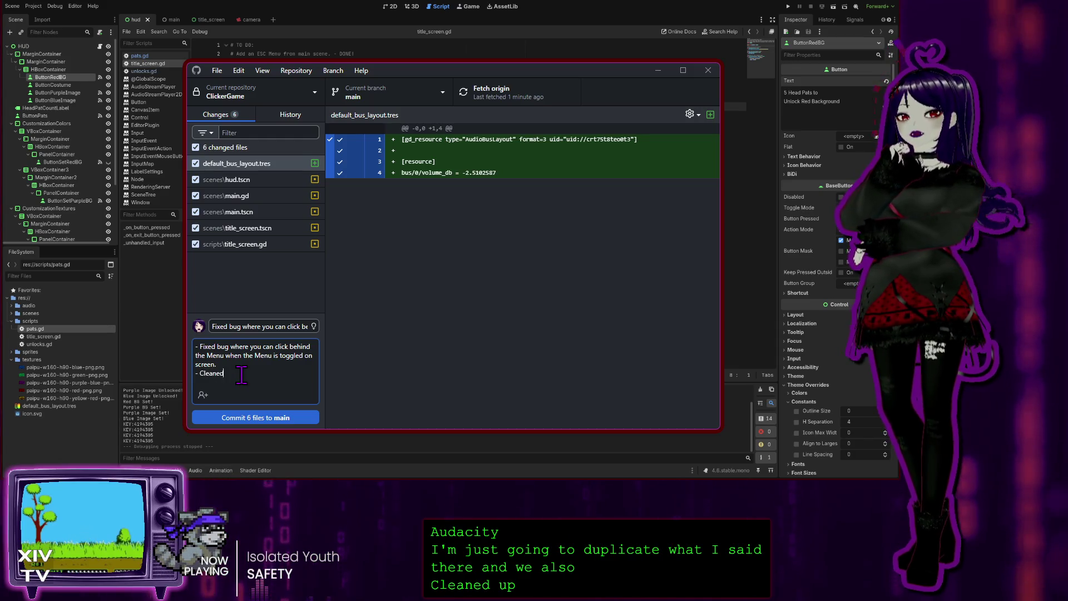
text( up unused code)
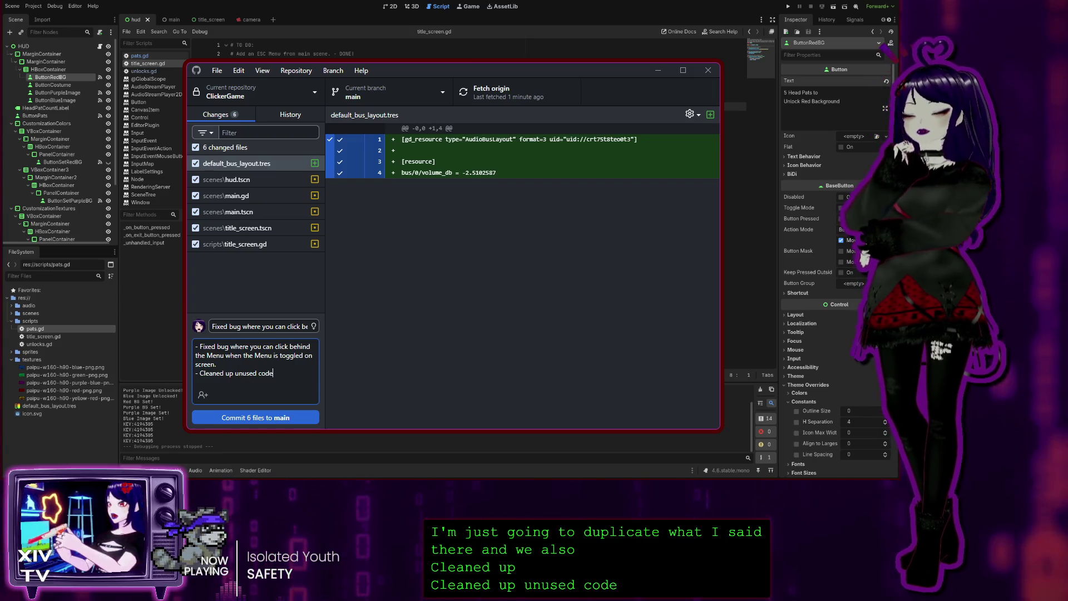
text(.)
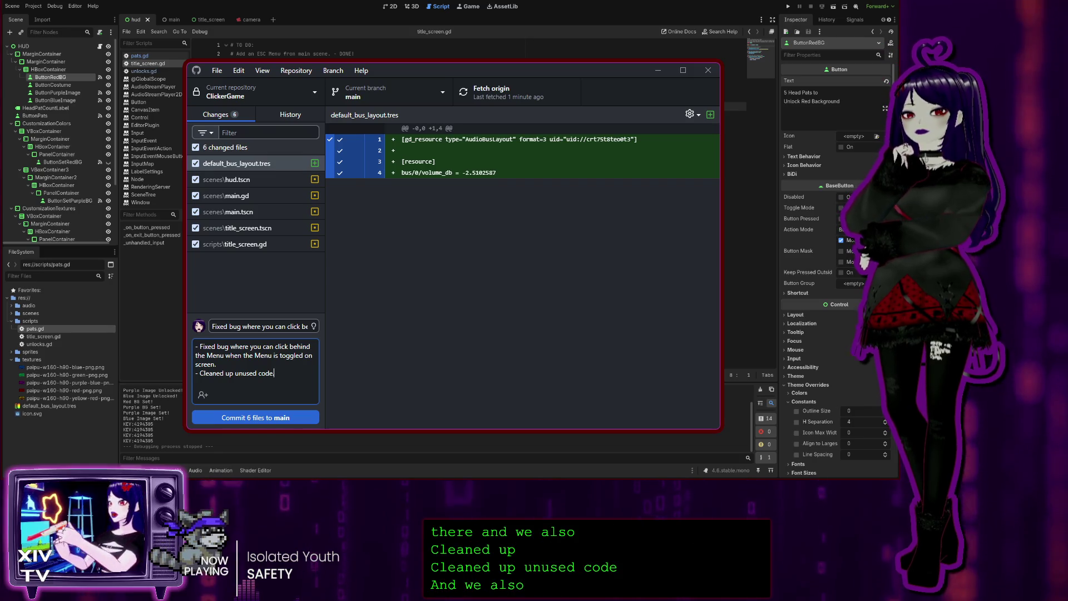
key(Return)
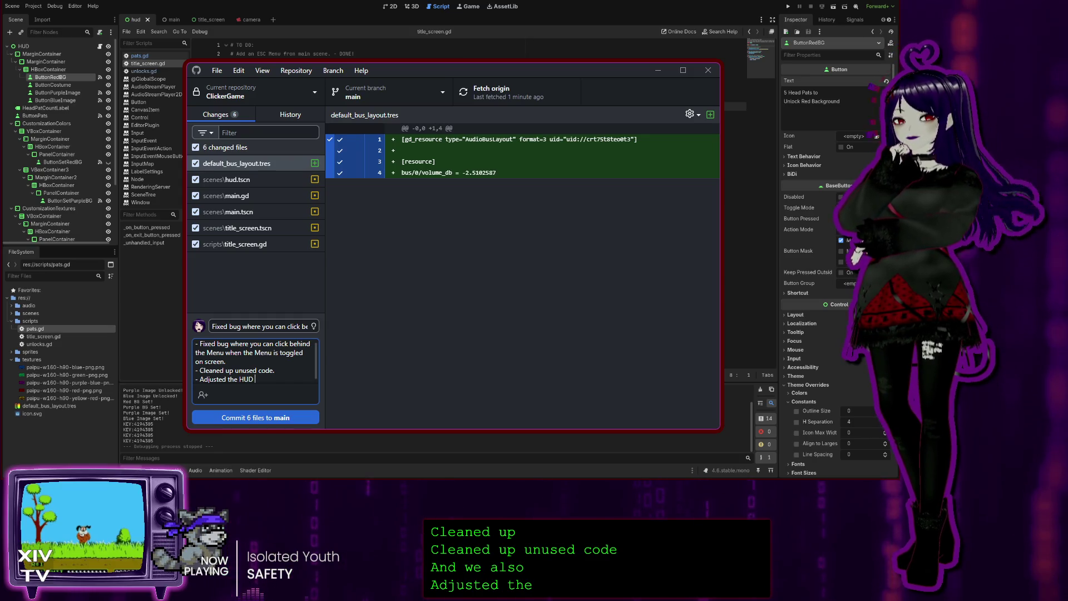
text(layer)
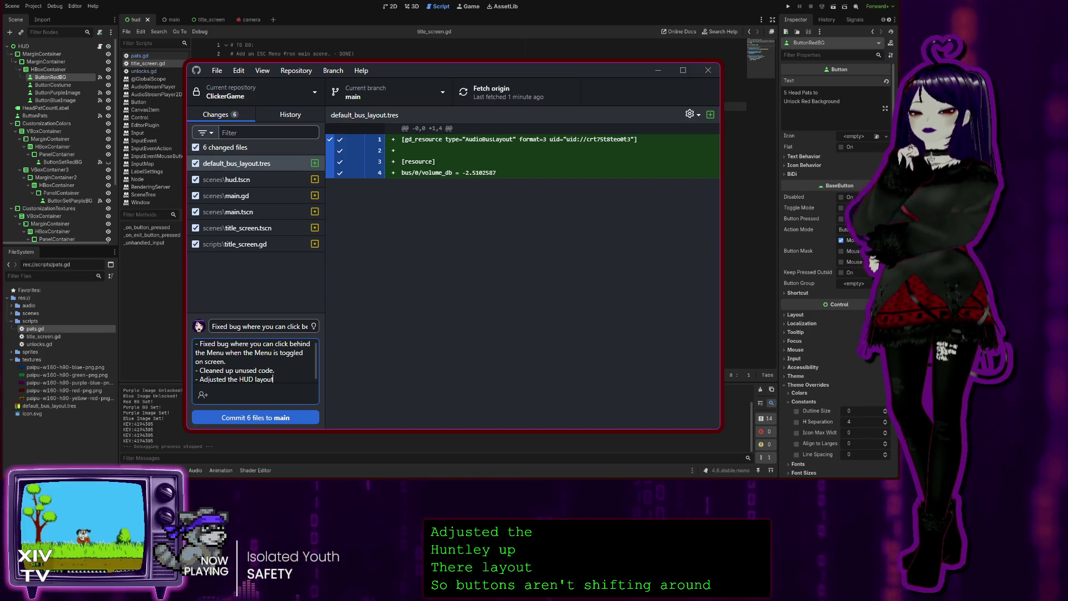
text(.)
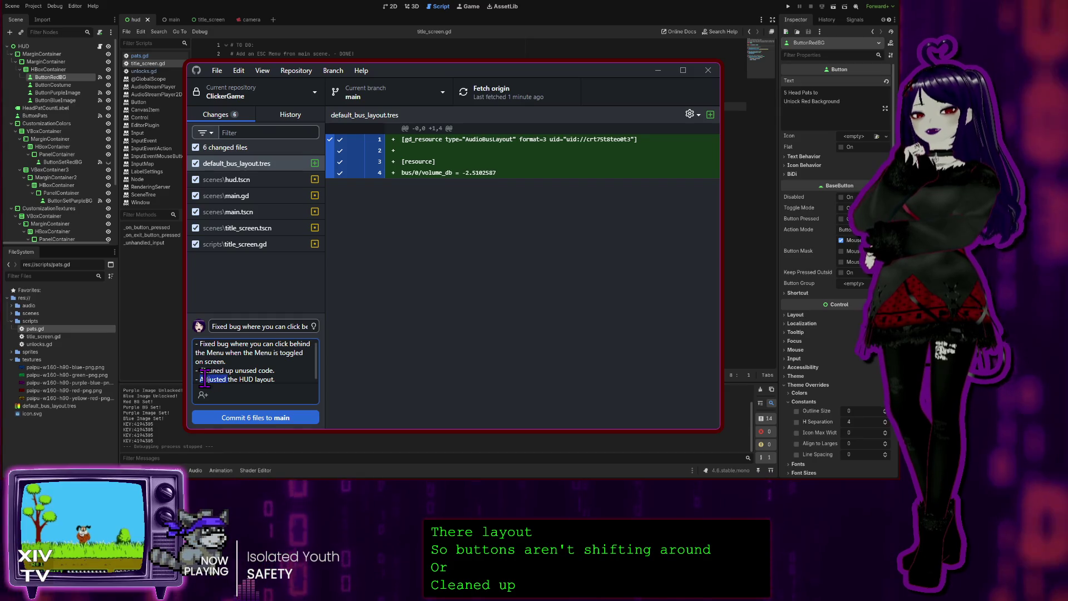
text( - Cleaned up)
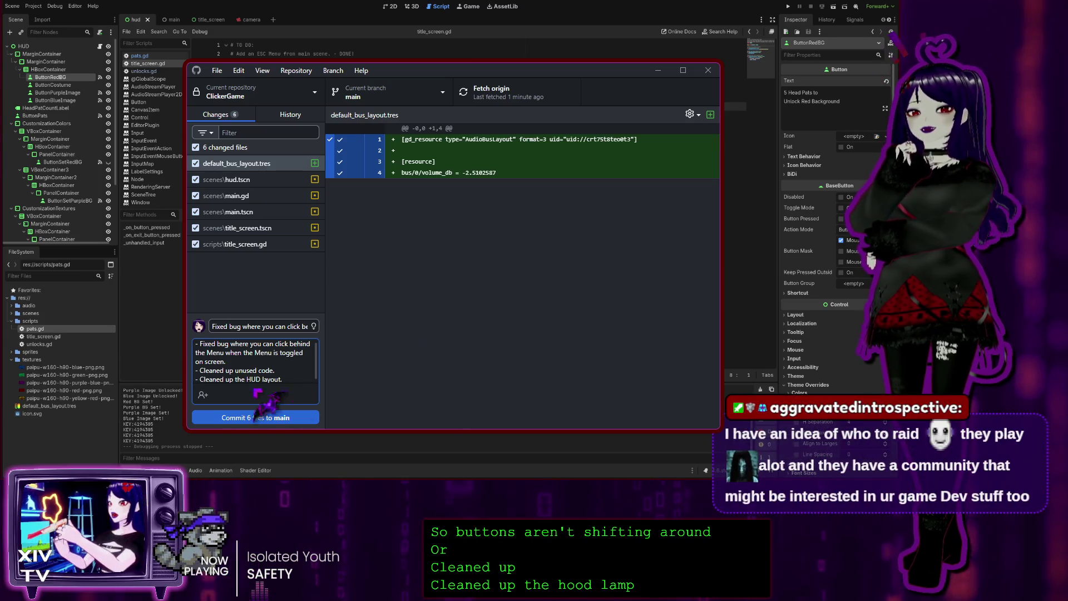
key(ctrl+2)
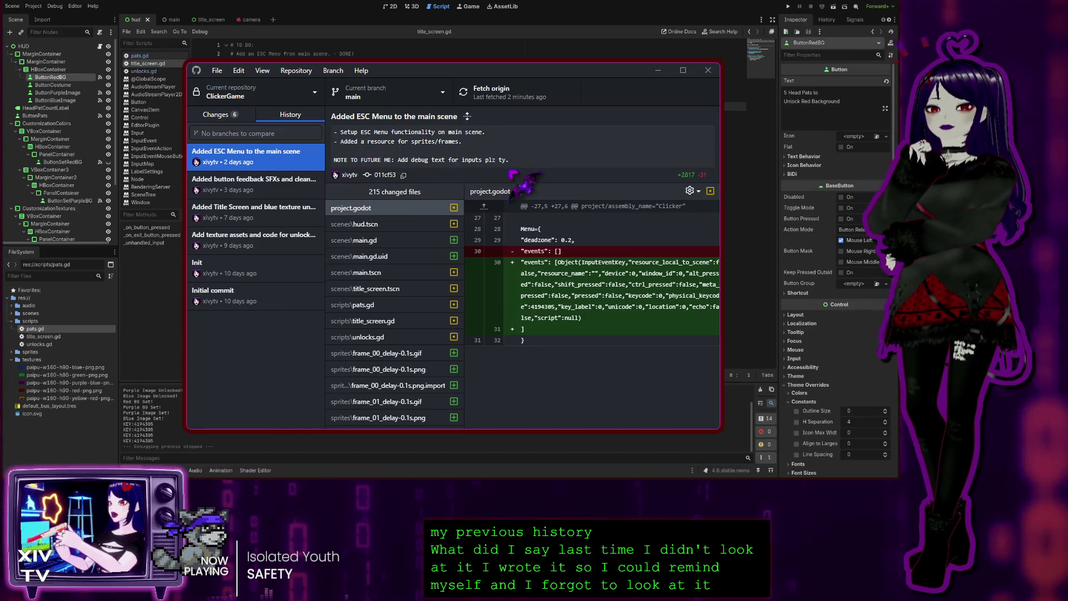
- Return to the pending changes, check the description's last line, and commit the six files to main
click(220, 115)
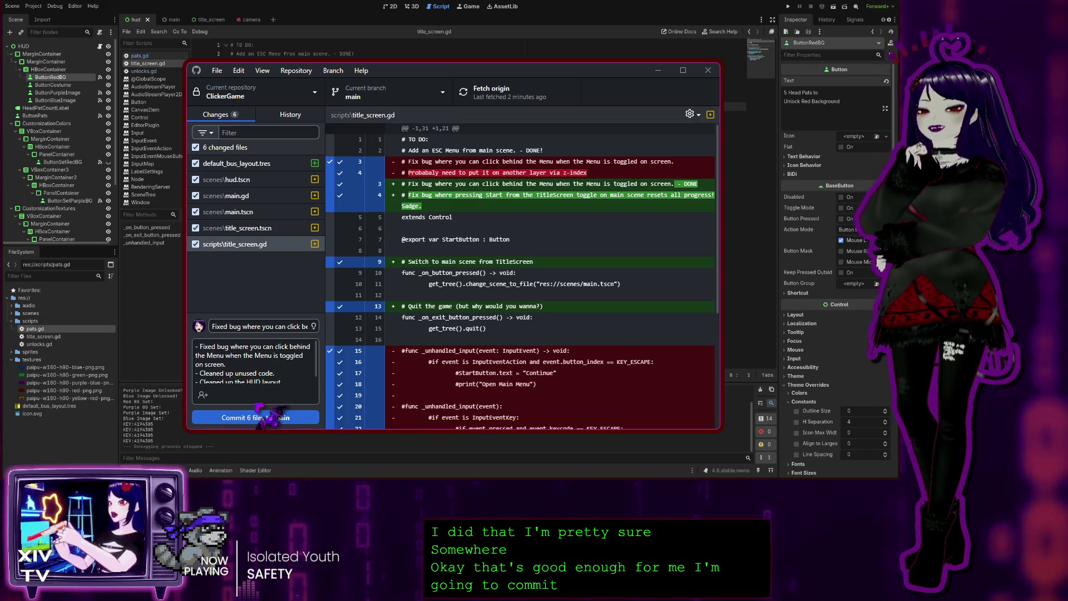
scroll(256, 362, down, 1)
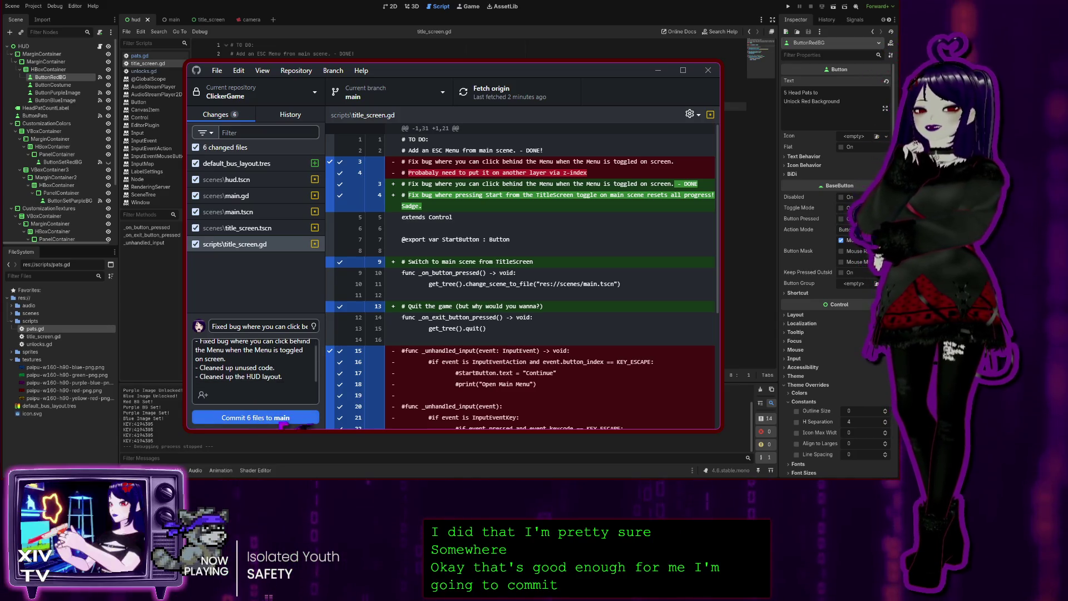
click(283, 422)
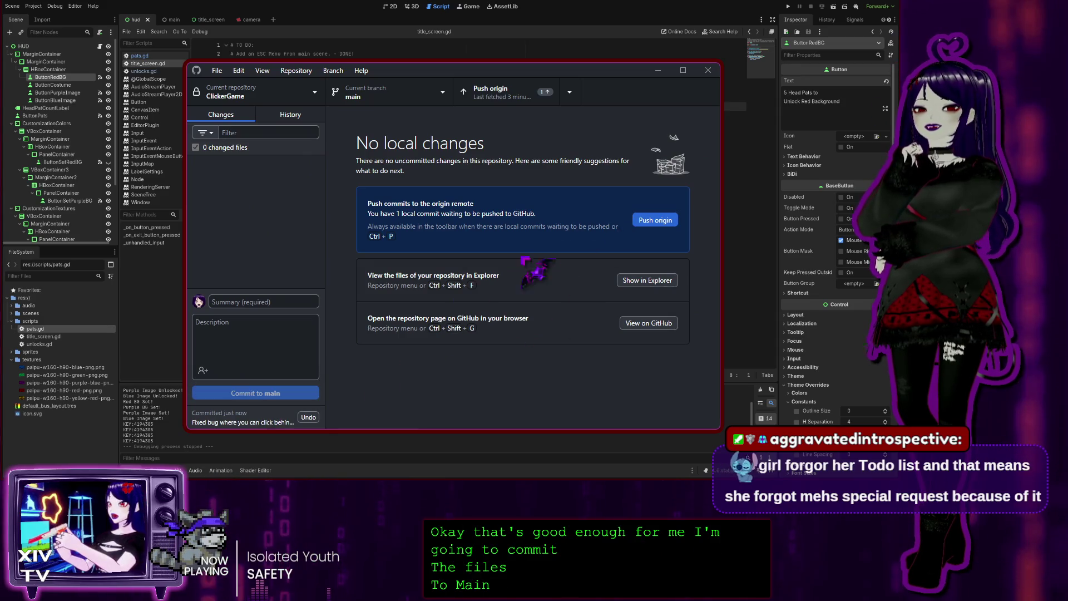
- Push the new commit to the origin remote
click(649, 225)
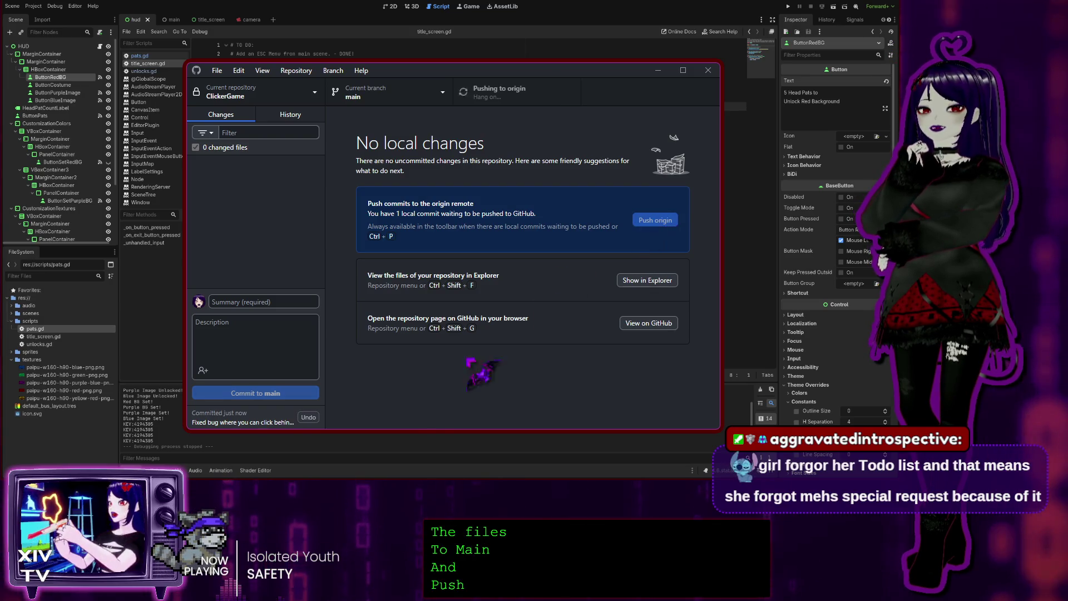